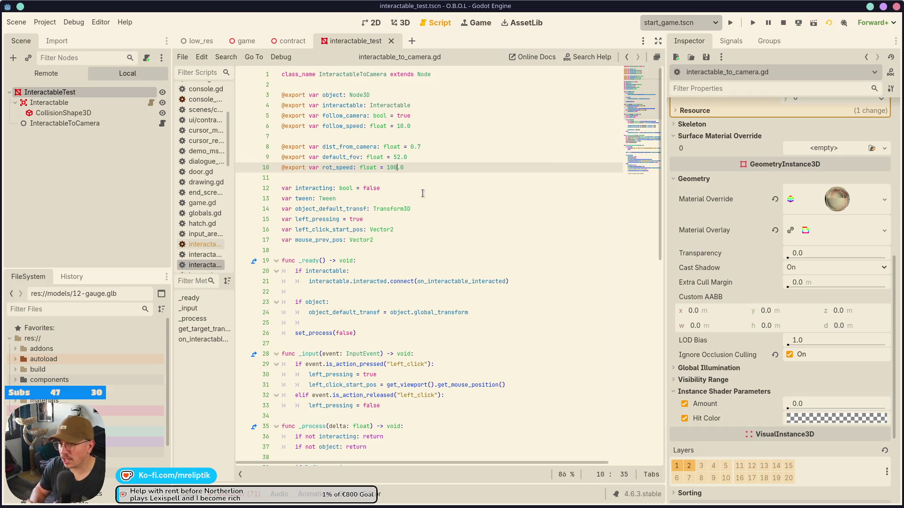
- Change rot_speed on line 10 to 200.0, save the script, and run the project
type("2")
key("ctrl+s")
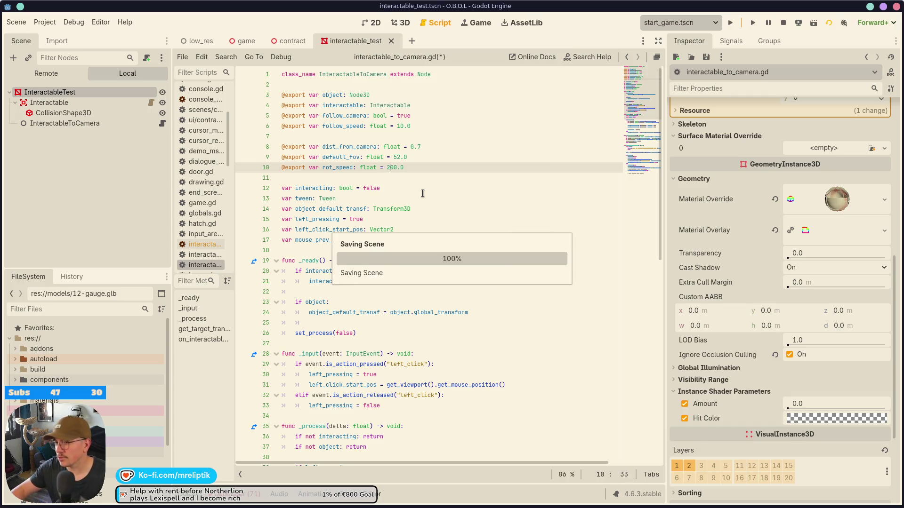
left_click(757, 29)
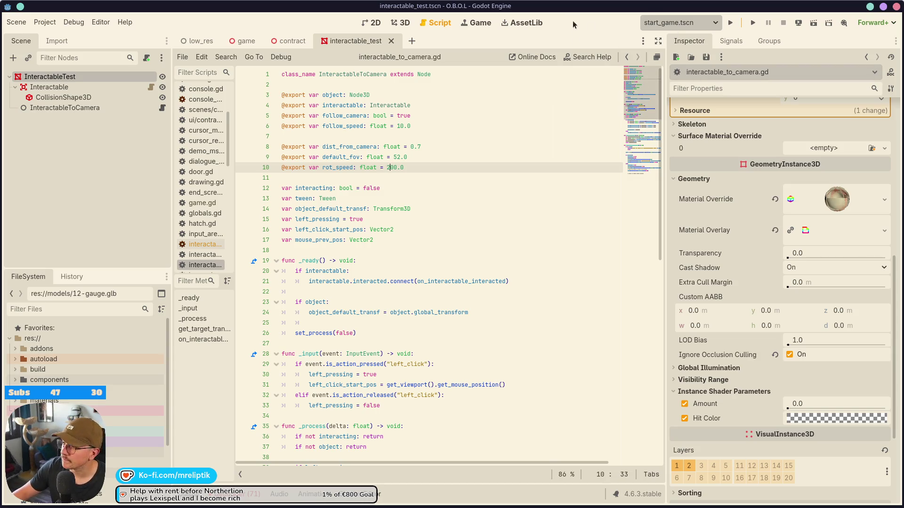
left_click(731, 25)
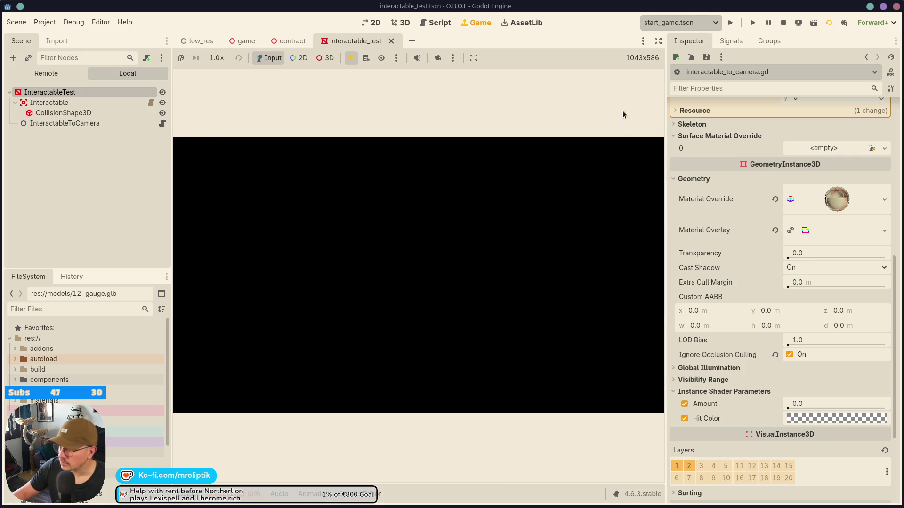
- Expand the game view to fill the editor, then lift the evaluation form to the camera and set it down
left_click(658, 41)
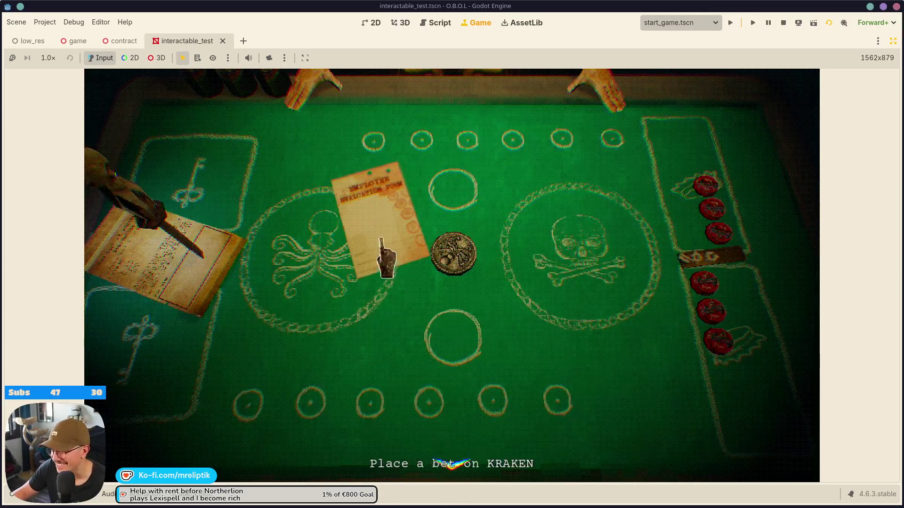
left_click(397, 283)
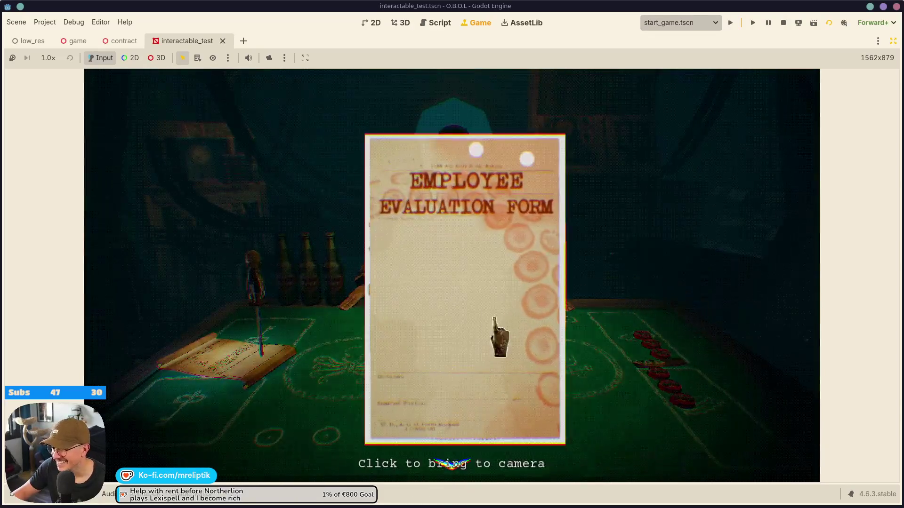
left_click(625, 298)
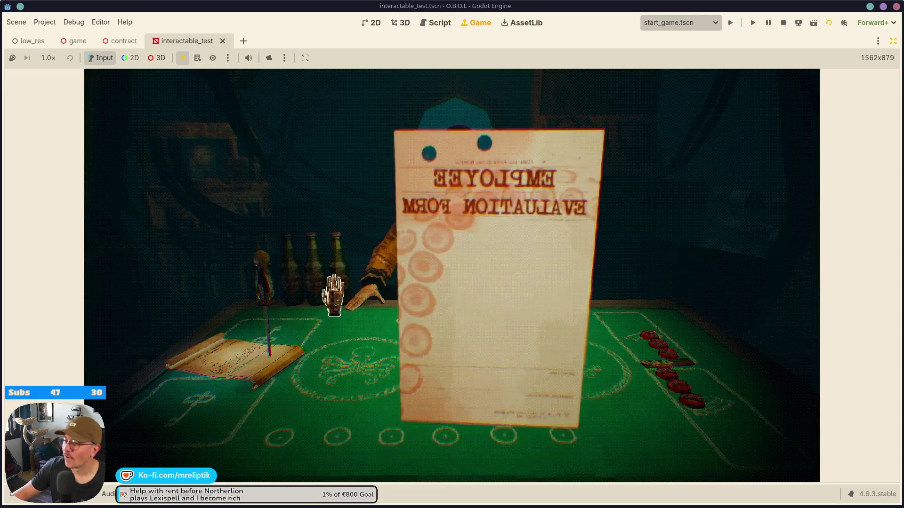
left_click(614, 305)
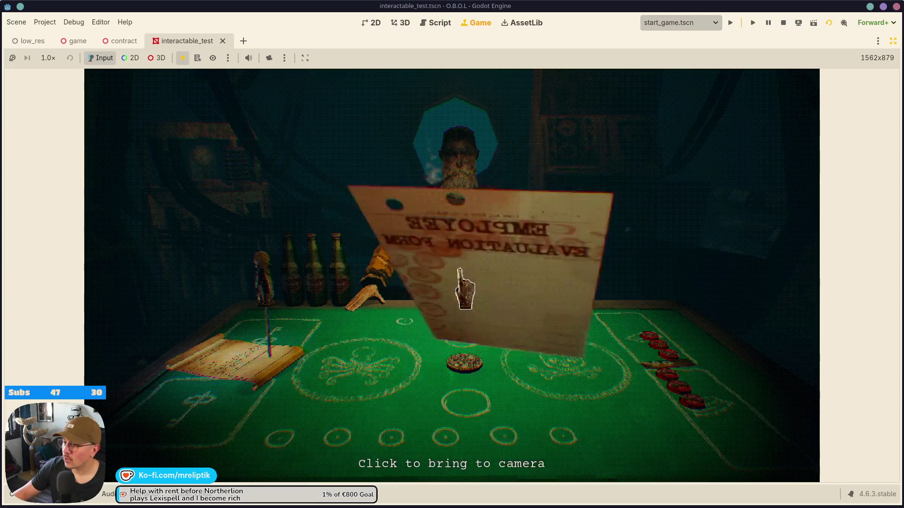
- Keep dropping and relifting the evaluation form, then place a chip on the Kraken bet
left_click(405, 278)
left_click(290, 306)
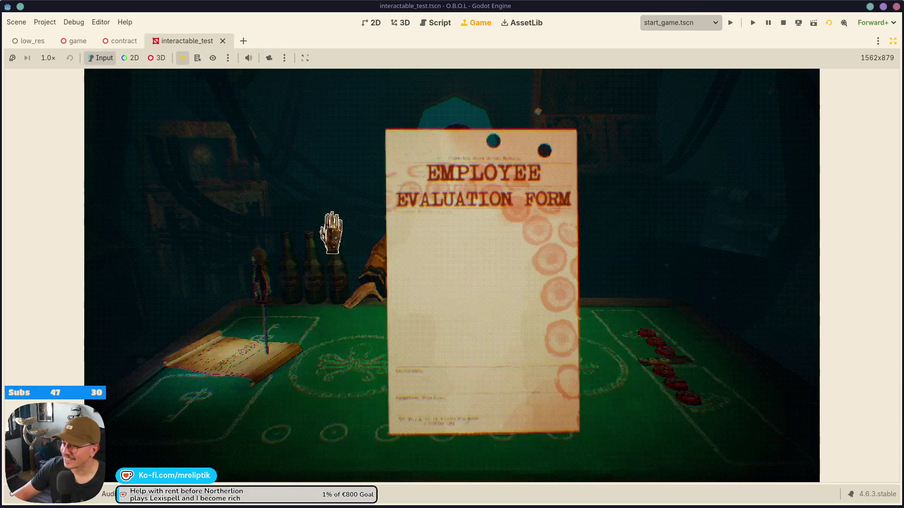
left_click(319, 358)
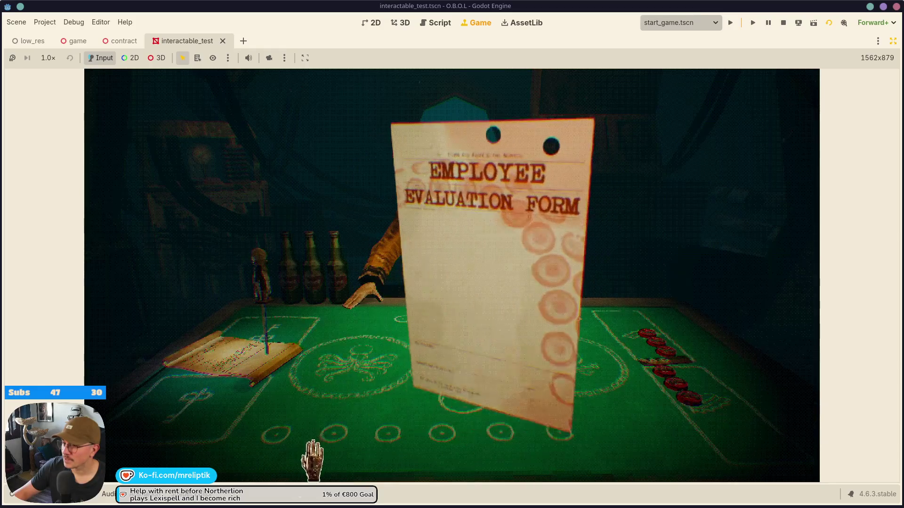
left_click(348, 359)
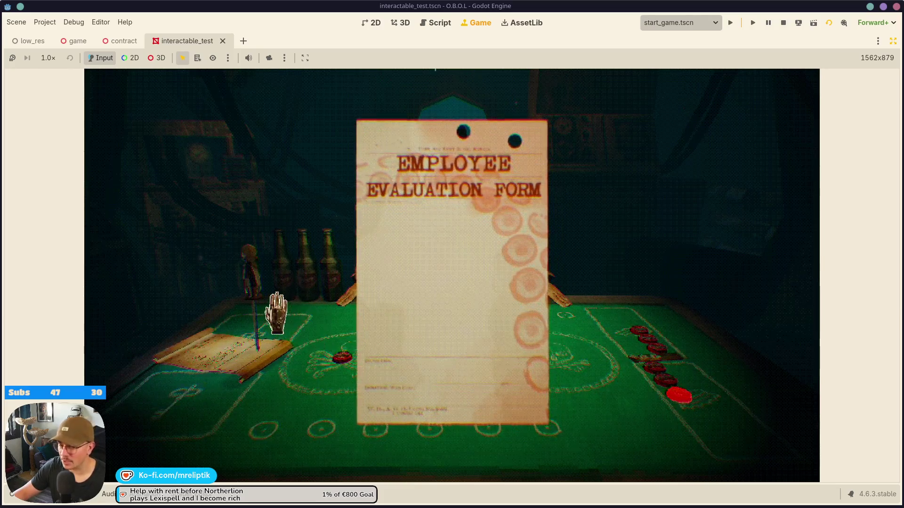
- Lay down and relift the evaluation form several times, then exit distraction-free mode with Ctrl+Shift+F11
left_click(333, 310)
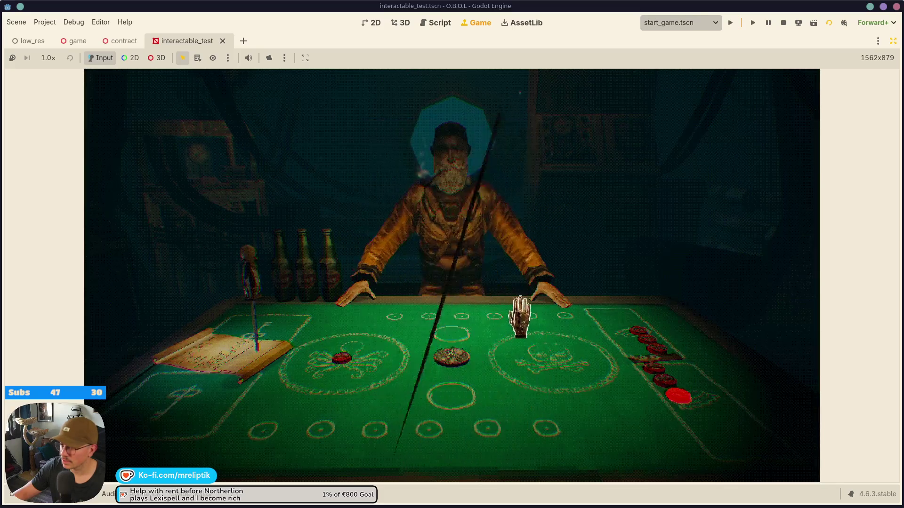
left_click(376, 309)
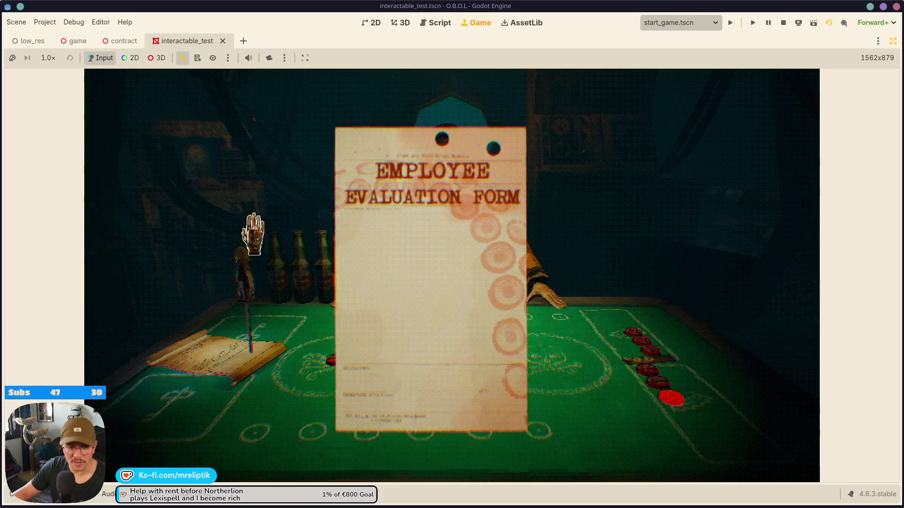
left_click(258, 282)
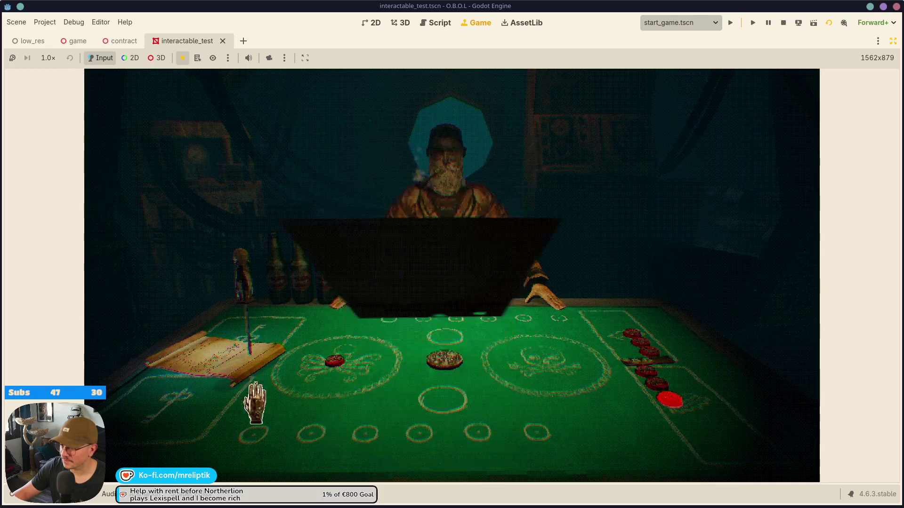
left_click(257, 242)
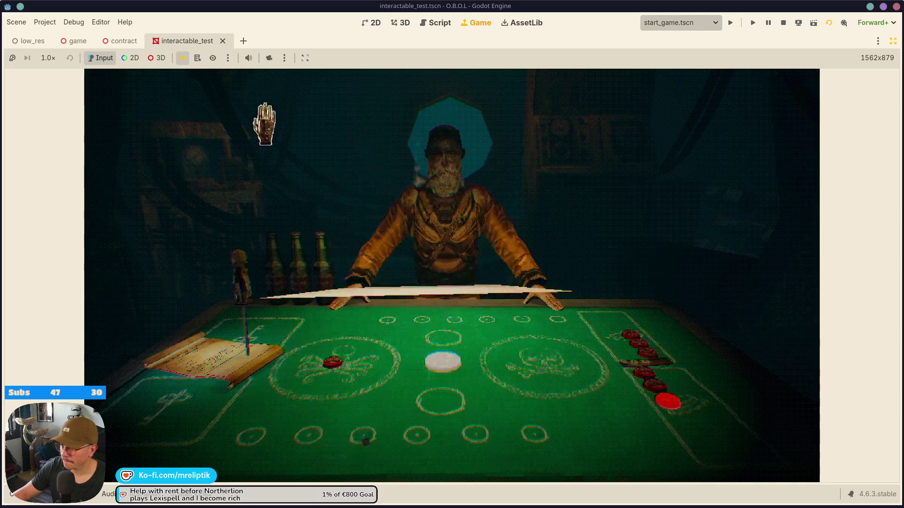
left_click(245, 288)
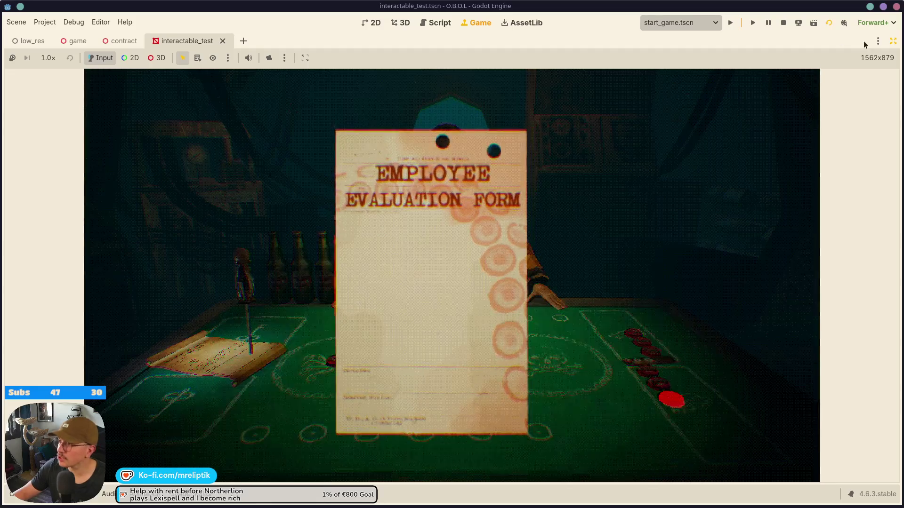
key("ctrl+shift+F11")
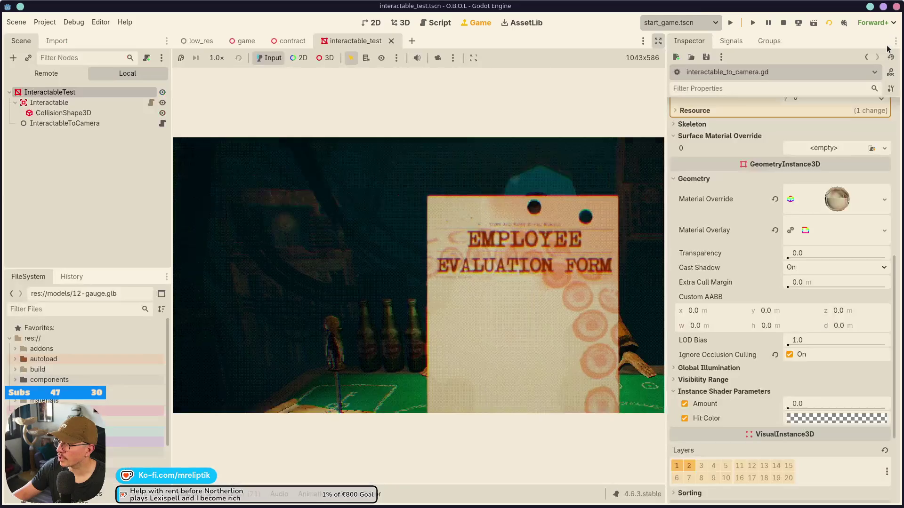
- Stop the game, widen the script editor, and scroll down to the _process rotation code
left_click(784, 25)
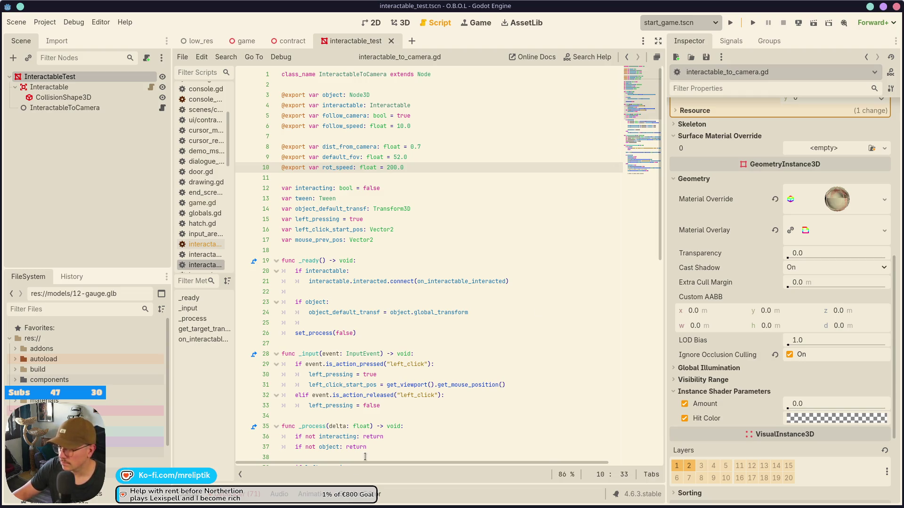
left_click_drag(667, 224, 727, 224)
scroll(400, 384, "down", 4)
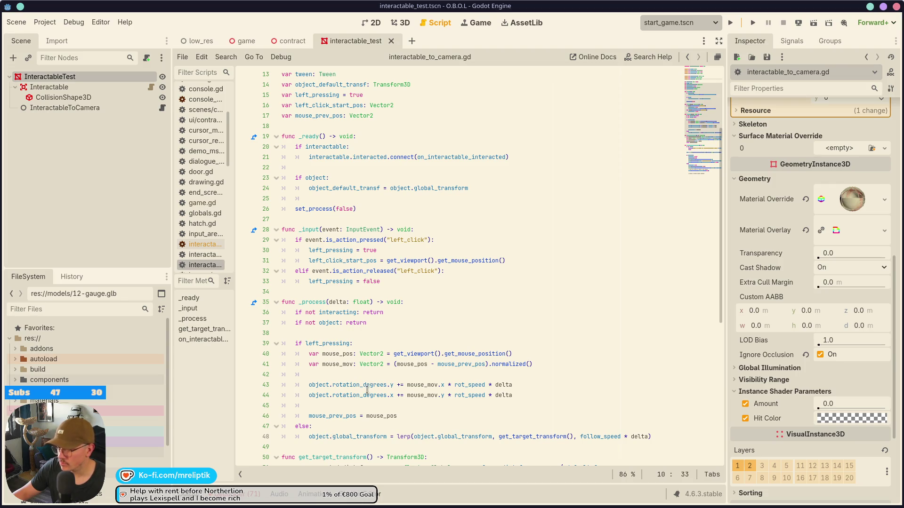
scroll(366, 400, "down", 1)
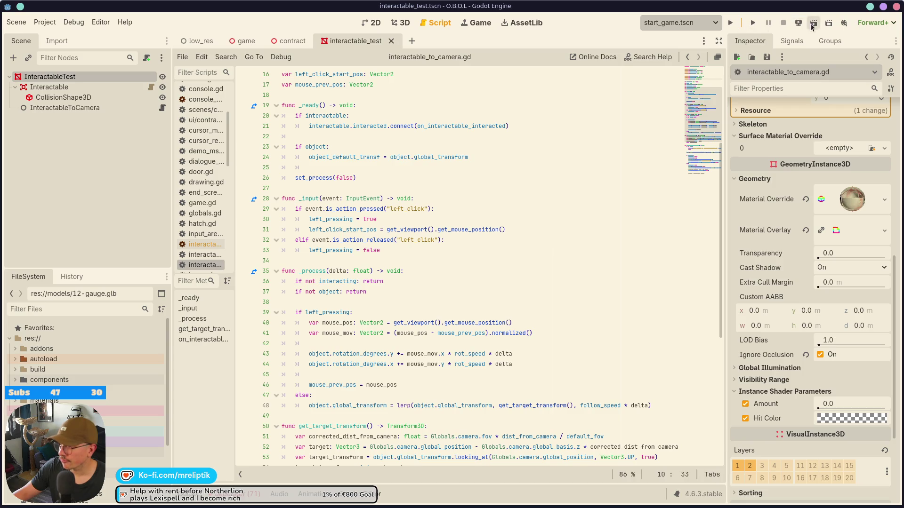
left_click(730, 23)
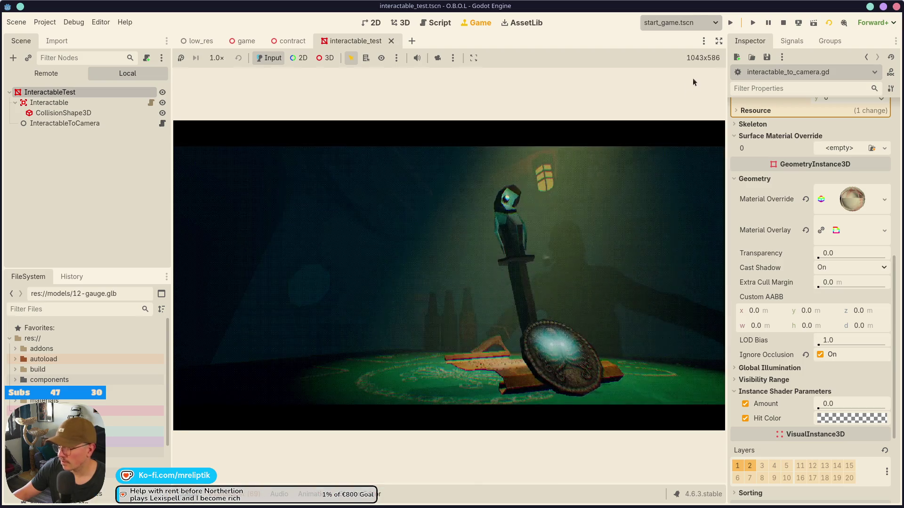
- Start from the title, take the seated table view, then lift, rotate and release the evaluation form before restoring the editor panels
left_click(719, 41)
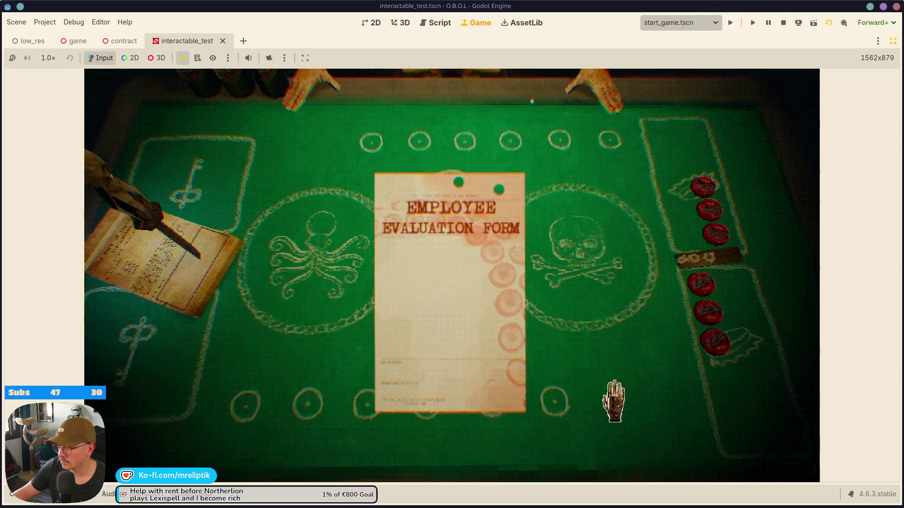
left_click(453, 466)
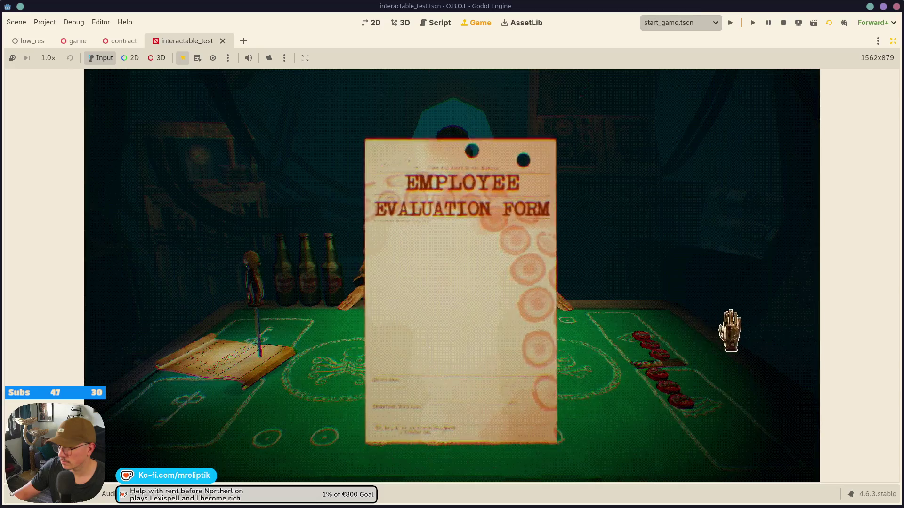
left_click(523, 331)
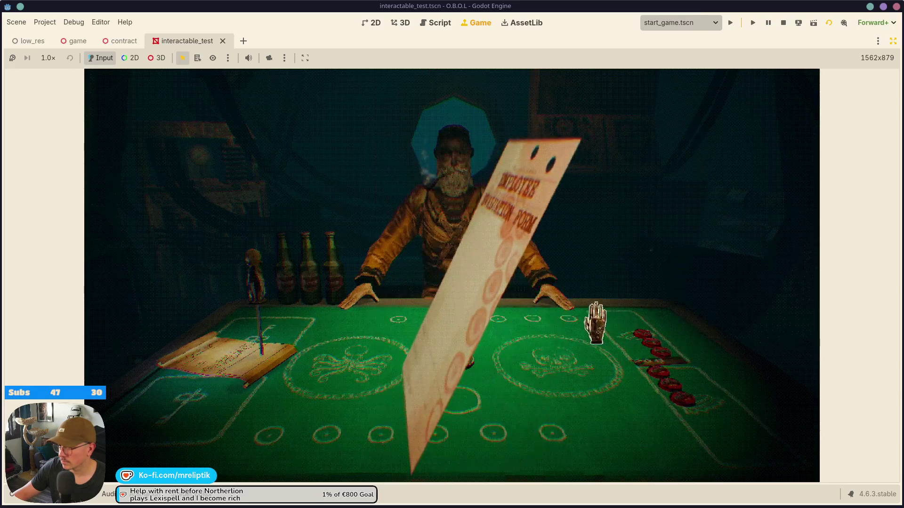
left_click(469, 219)
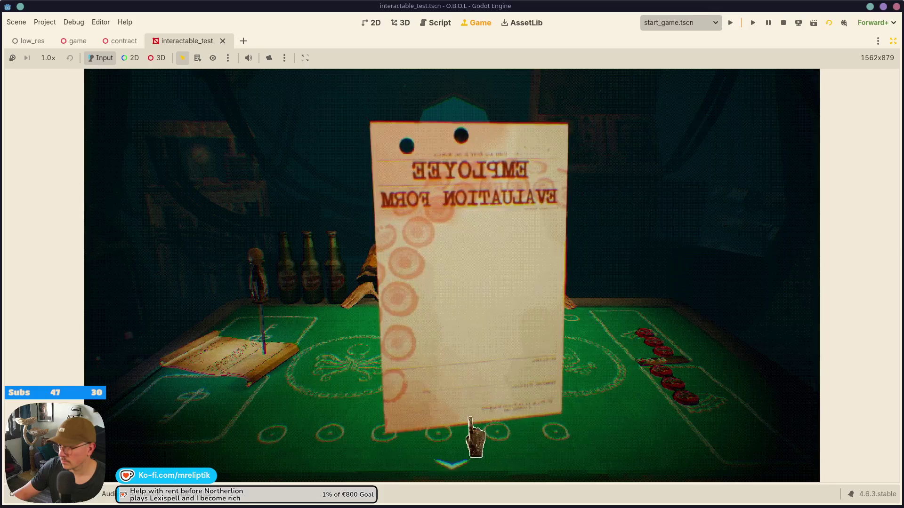
left_click(638, 311)
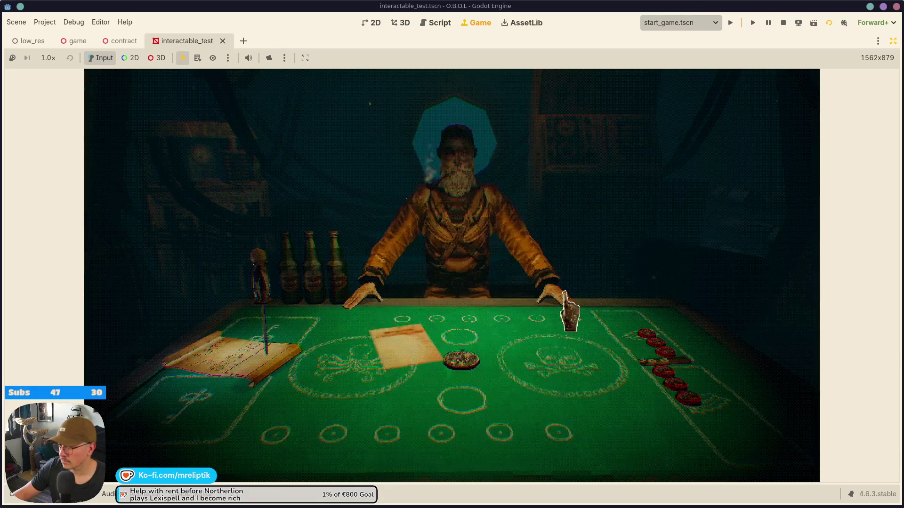
left_click(414, 360)
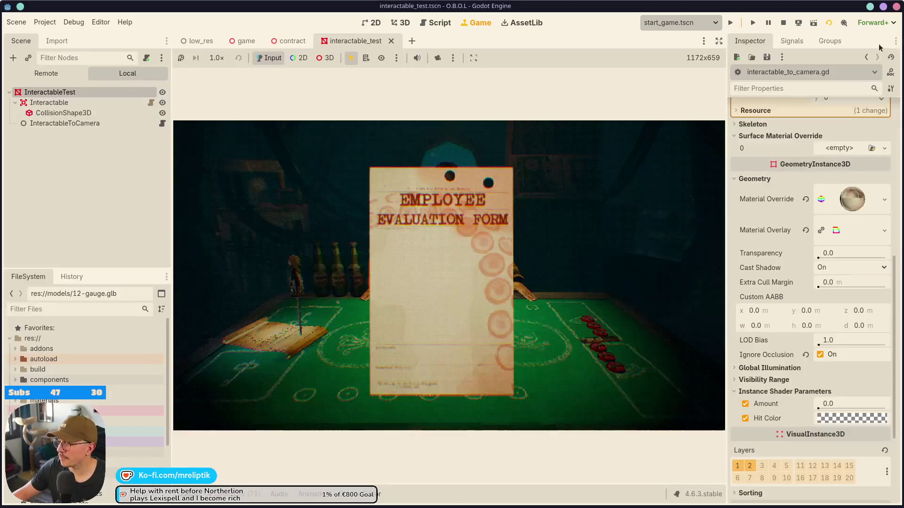
left_click(893, 41)
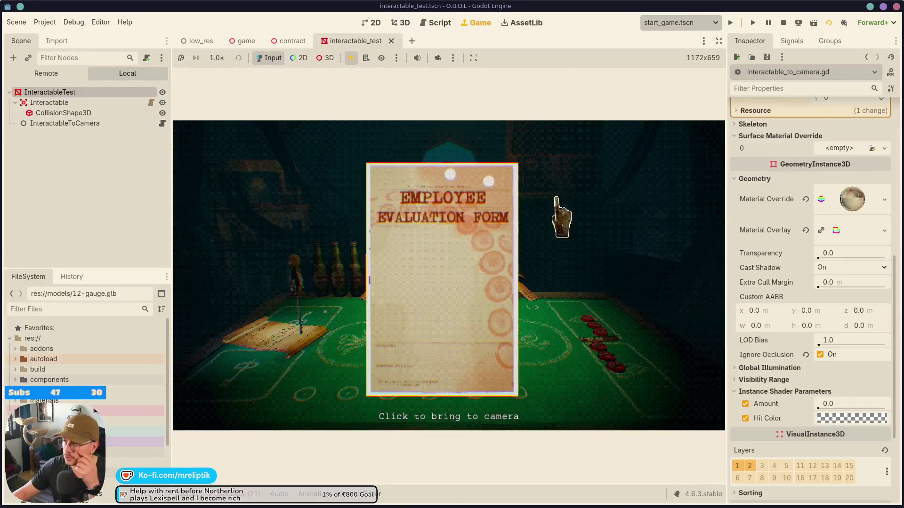
- Set rot_speed to 150.0 in the InteractableToCamera script, save it, and go back to the Game view
left_click(162, 123)
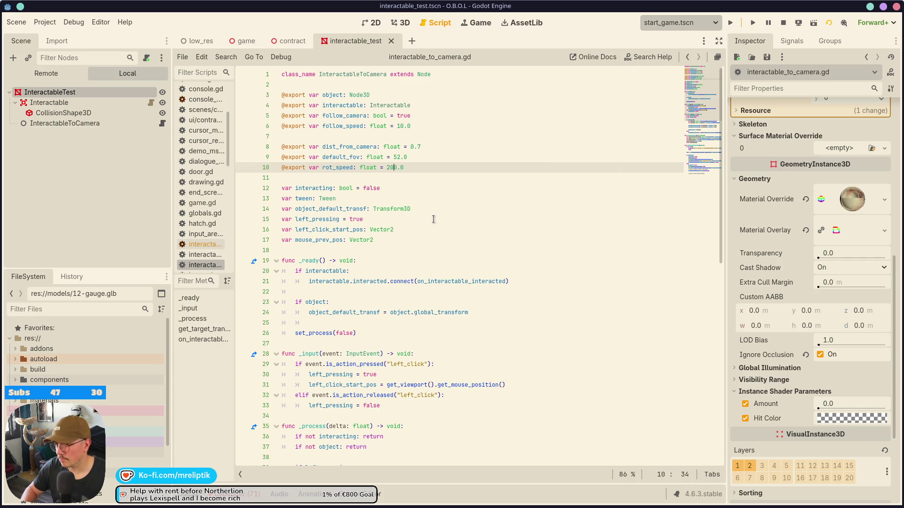
type("15")
key("ctrl+s")
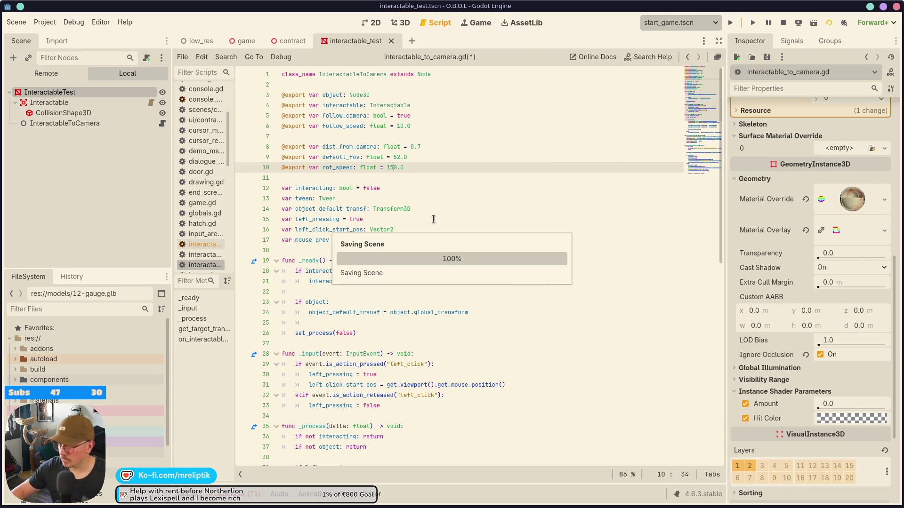
left_click(485, 22)
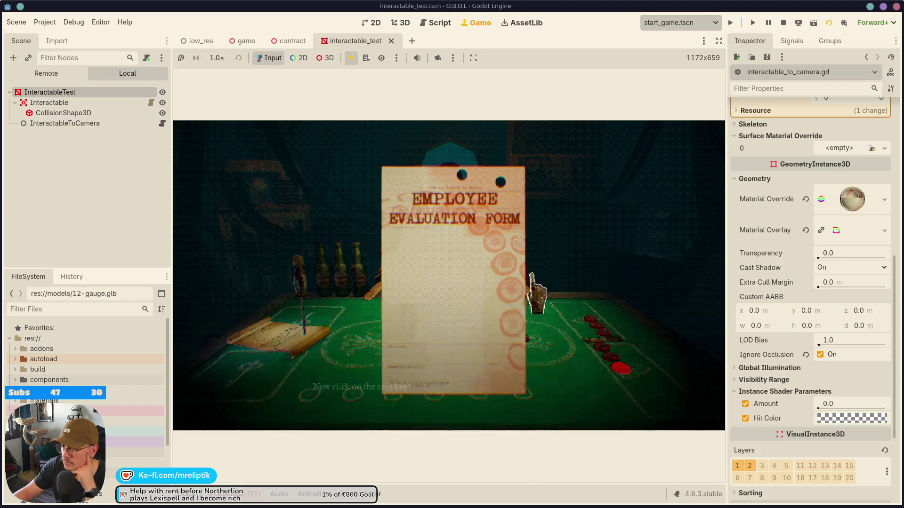
- Drop the held evaluation form on the table and lift it back up to the camera
left_click(546, 181)
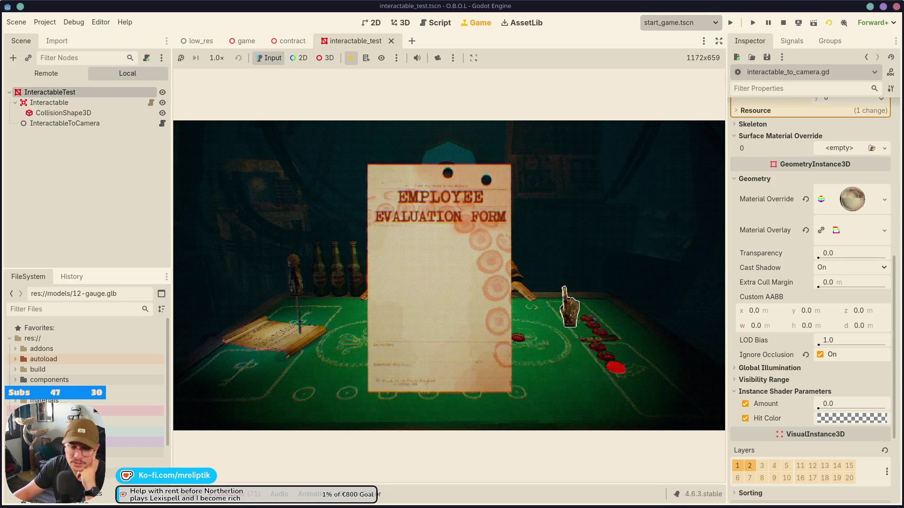
left_click(611, 236)
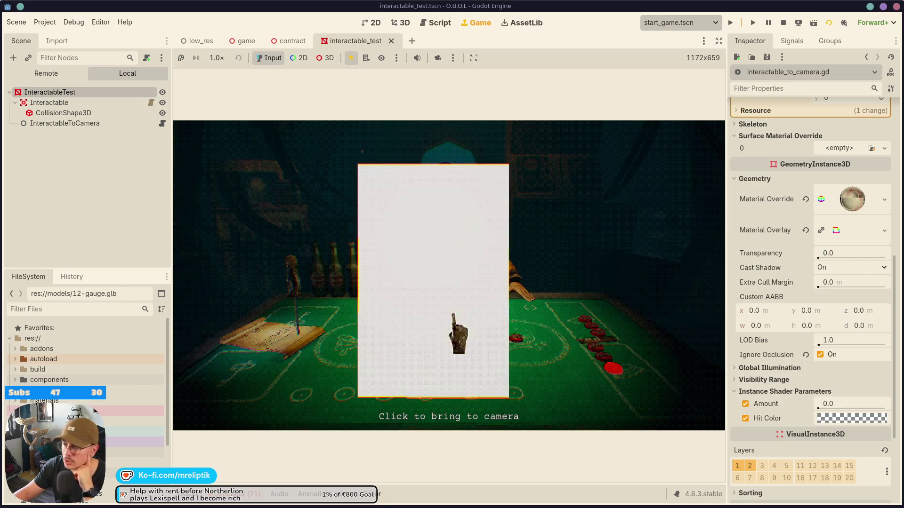
- Stop the game and run the test_quiz.tscn scene instead
left_click(784, 22)
left_click(680, 23)
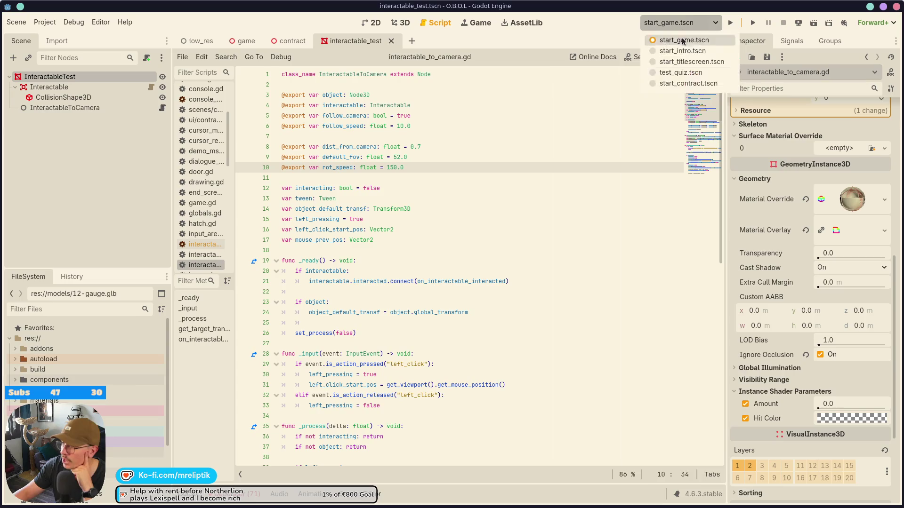
left_click(670, 73)
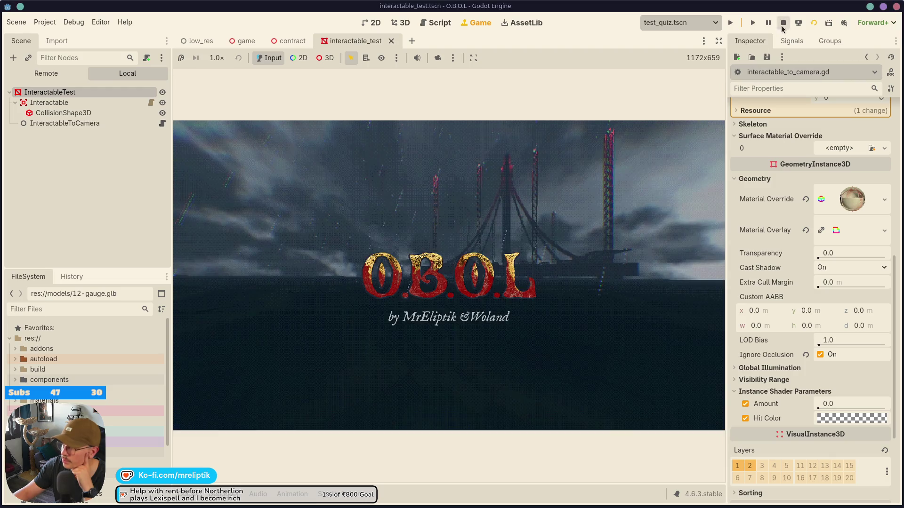
left_click(783, 22)
left_click(730, 23)
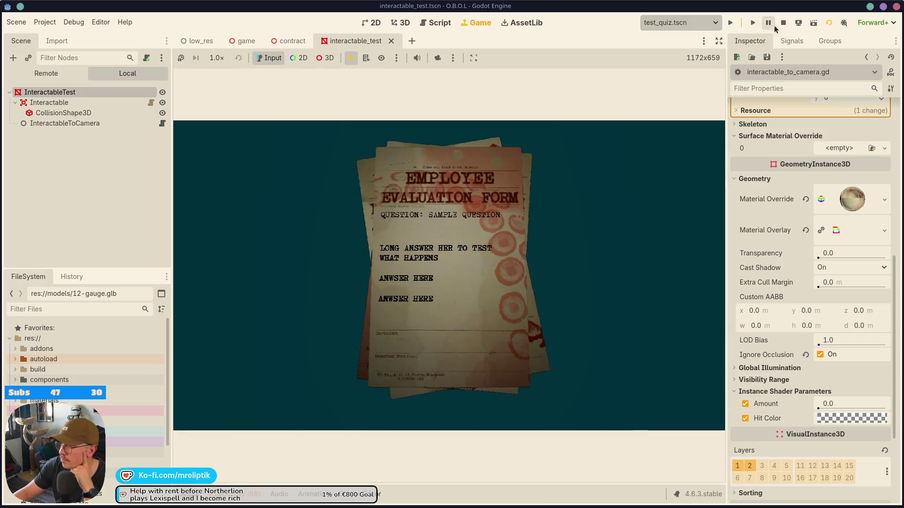
- Switch the run scene to start_contract.tscn and launch it
left_click(784, 23)
left_click(680, 23)
left_click(687, 84)
left_click(730, 23)
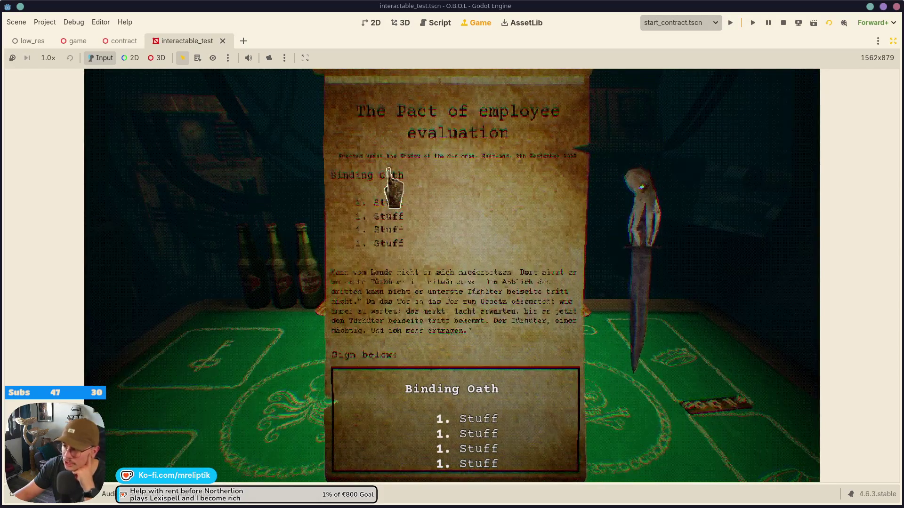
- Stop the contract playtest with F8 and bring the side panels back around interactable_to_camera.gd
mouse_move(393, 160)
mouse_move(445, 132)
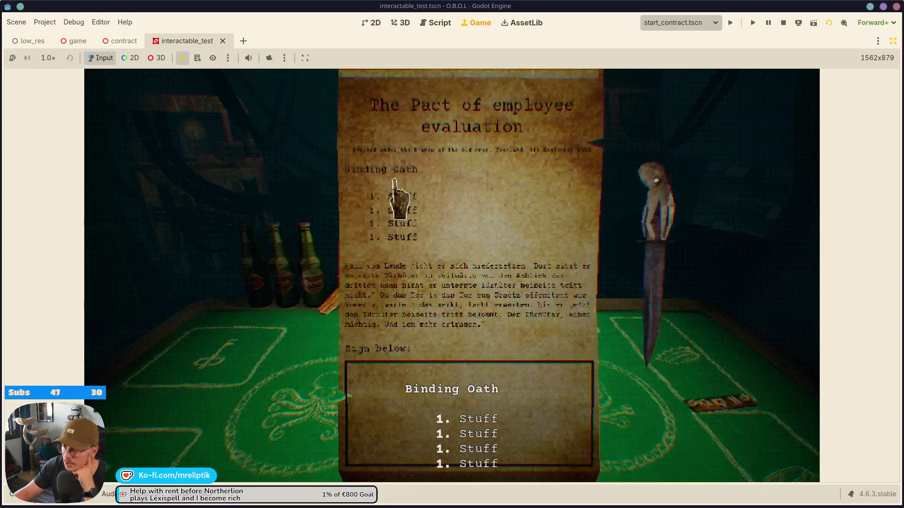
mouse_move(432, 327)
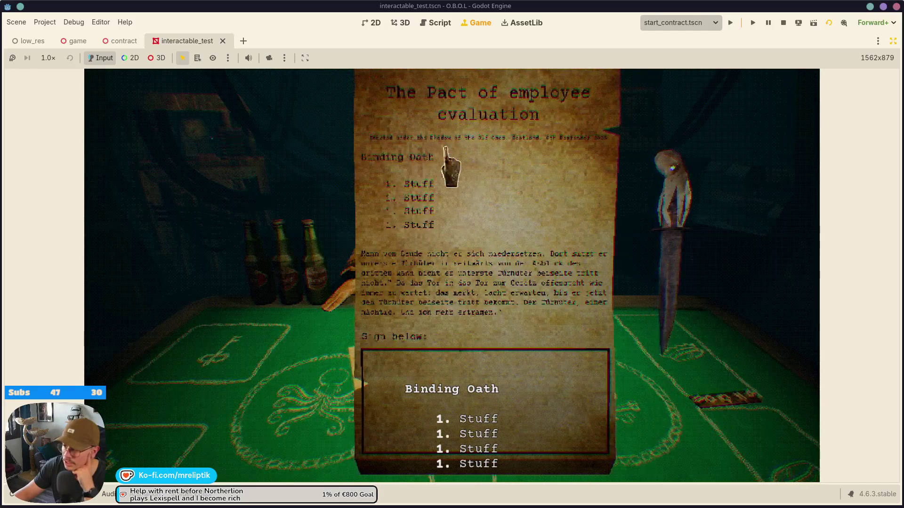
mouse_move(527, 234)
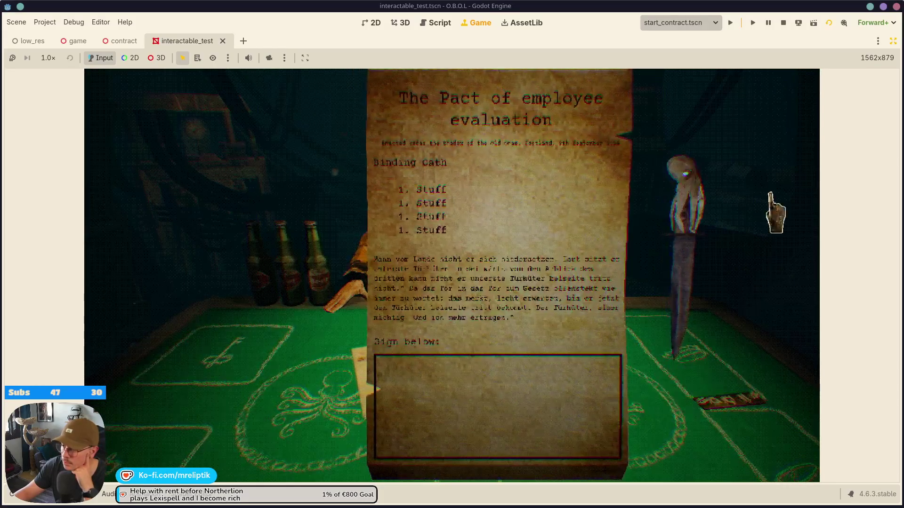
key("F8")
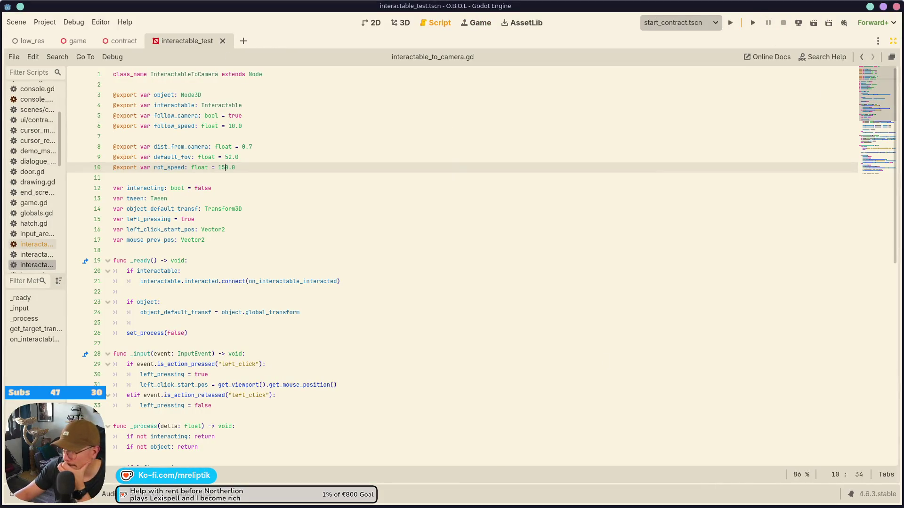
left_click(893, 41)
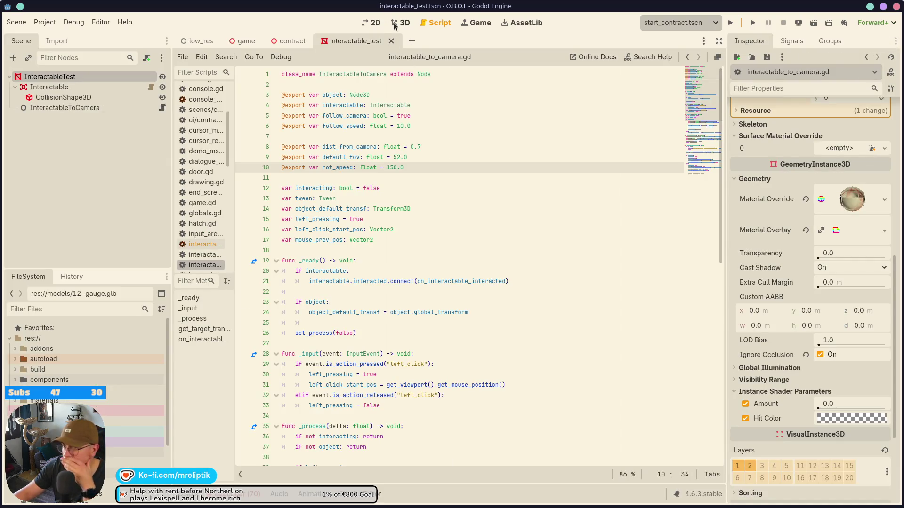
- Switch to the 3D view, then orbit and zoom in to inspect the evaluation form mesh from above
left_click(395, 24)
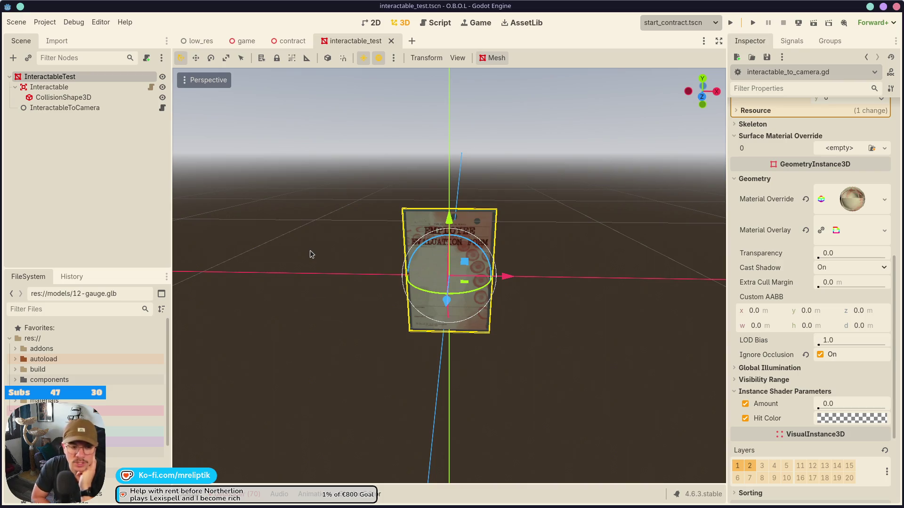
left_click_drag(394, 263, 488, 356)
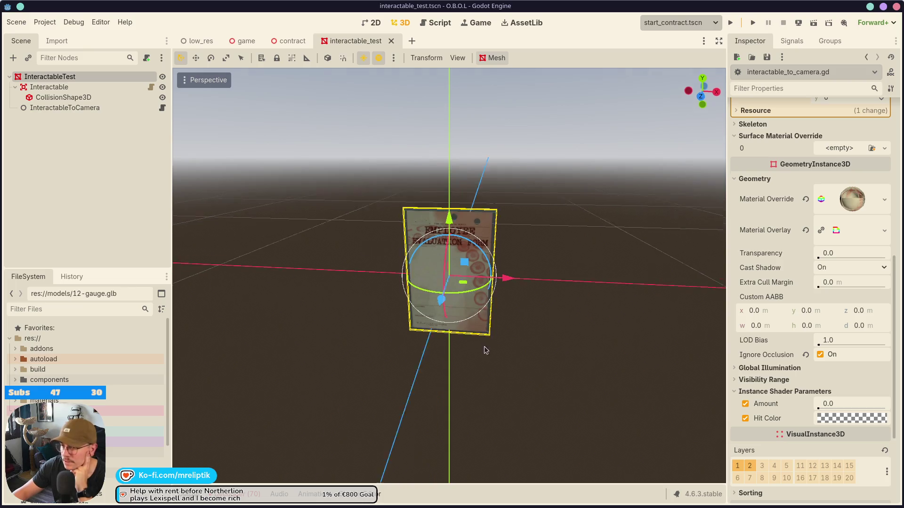
scroll(475, 360, "up", 5)
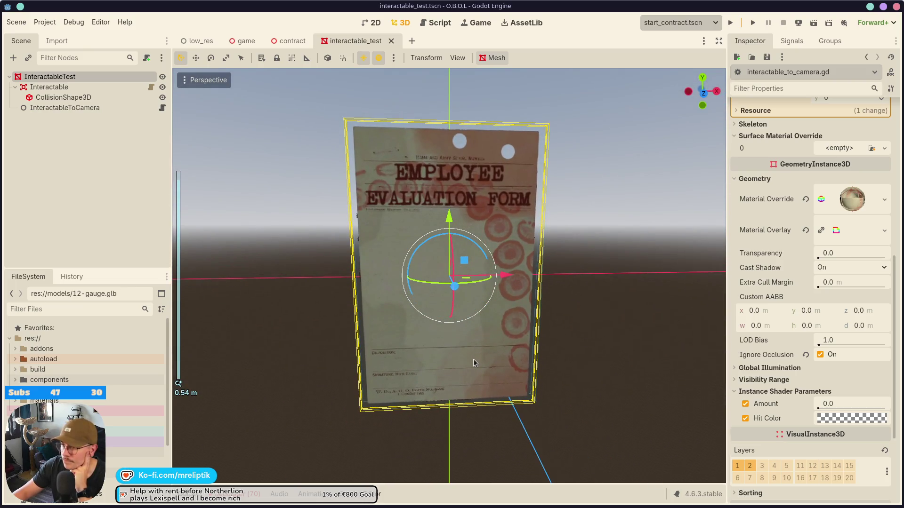
scroll(475, 363, "up", 4)
scroll(215, 165, "down", 3)
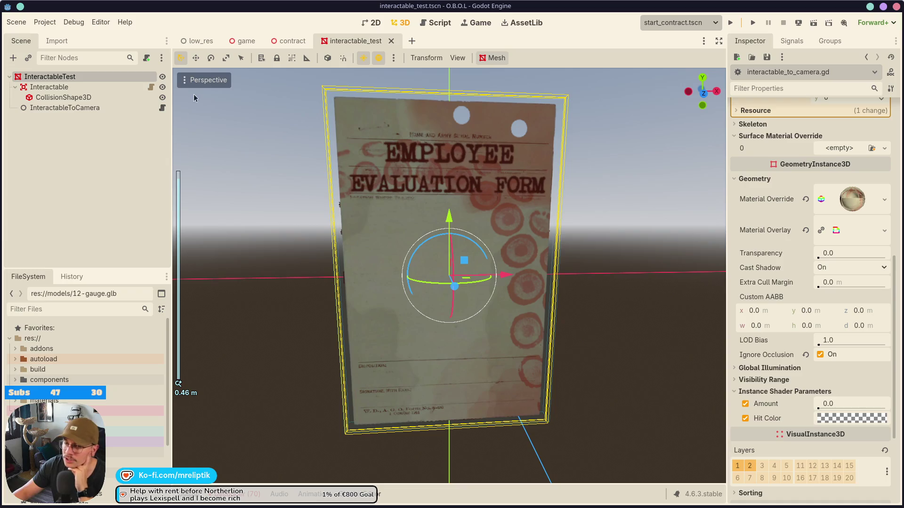
mouse_move(330, 198)
left_mouse_down()
mouse_move(386, 198)
mouse_move(381, 150)
left_mouse_up()
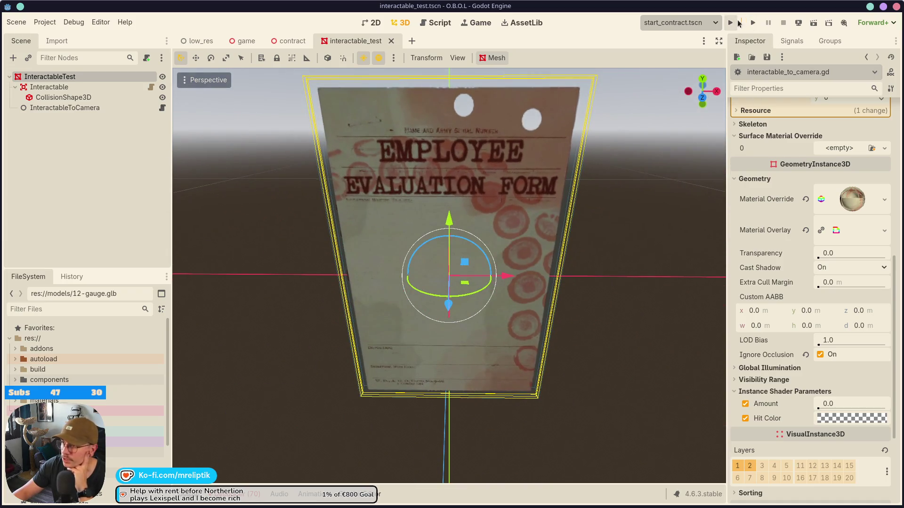
left_click(680, 22)
- Run start_game.tscn and advance through the dealer's opening dialogue
left_click(668, 51)
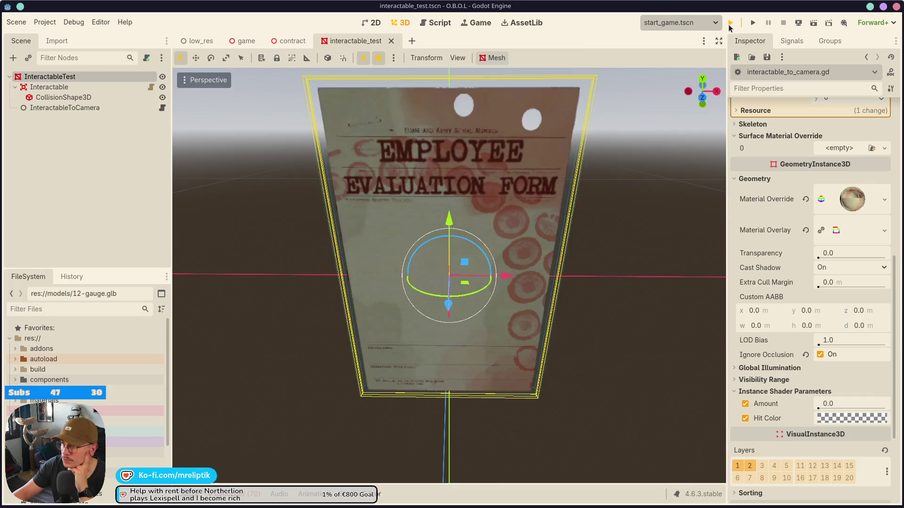
left_click(730, 22)
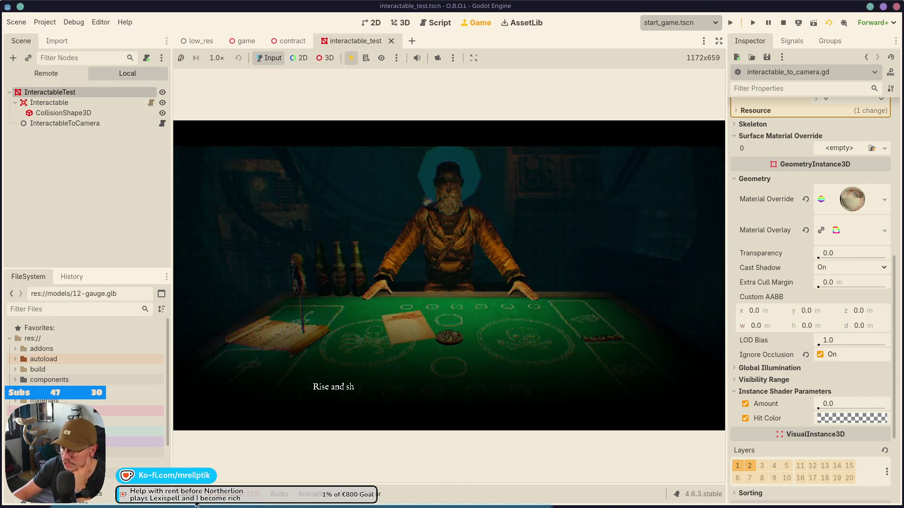
left_click(195, 501)
left_click(195, 502)
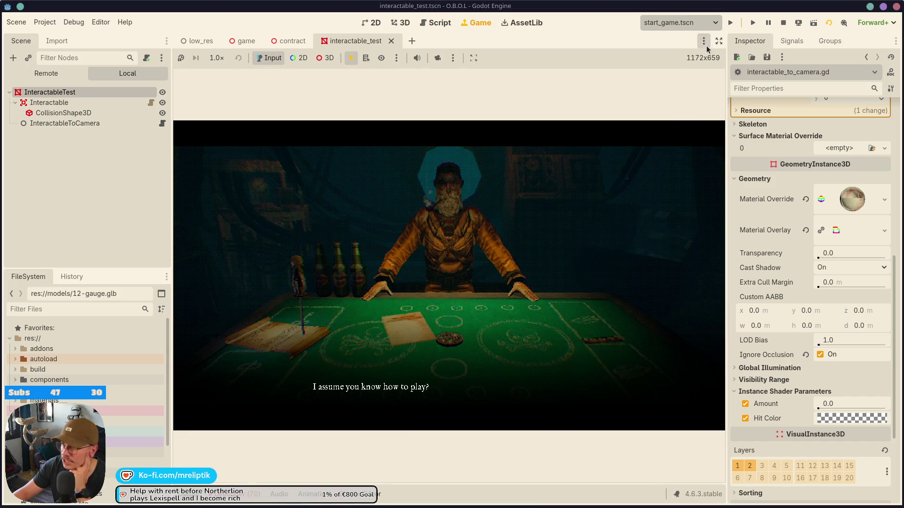
- Enlarge the game view, lift the paper on the table to the camera, then put it away
left_click(719, 41)
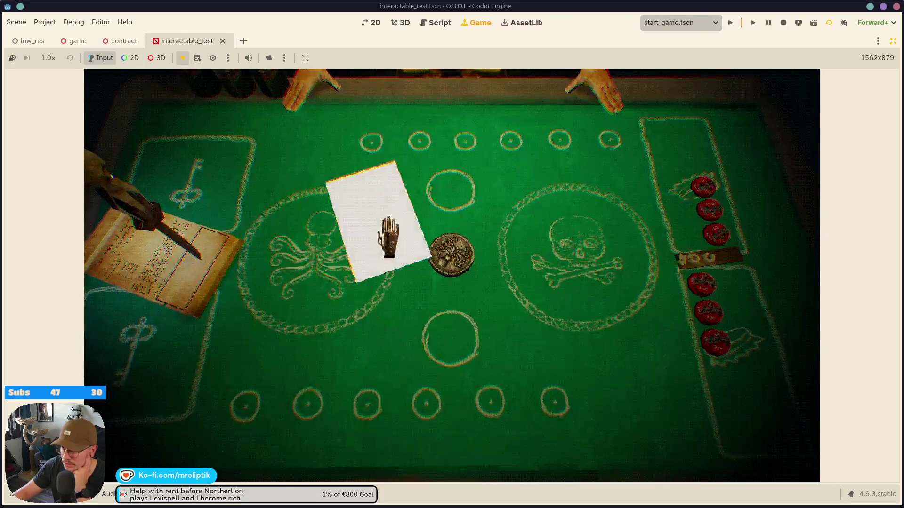
left_click(389, 238)
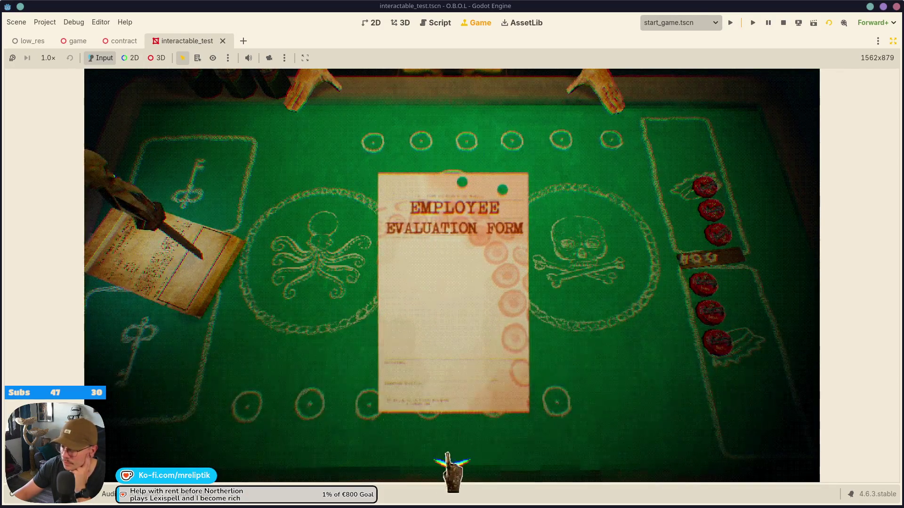
left_click(444, 457)
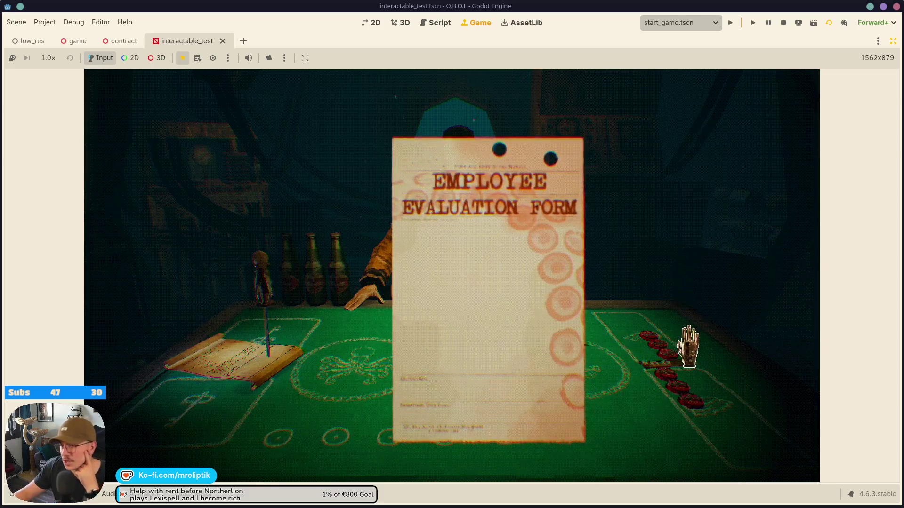
left_click(686, 363)
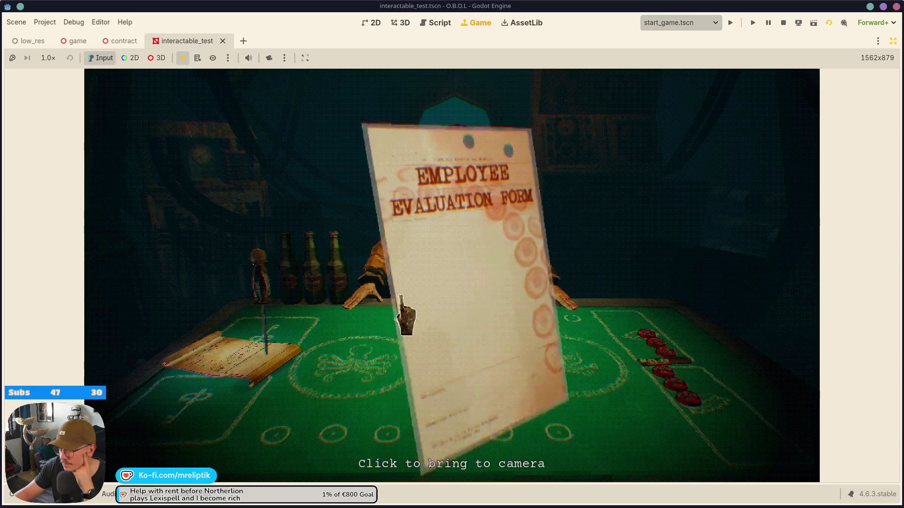
- Drop the evaluation form on the table, pick it up again, then stop the game
left_click(394, 313)
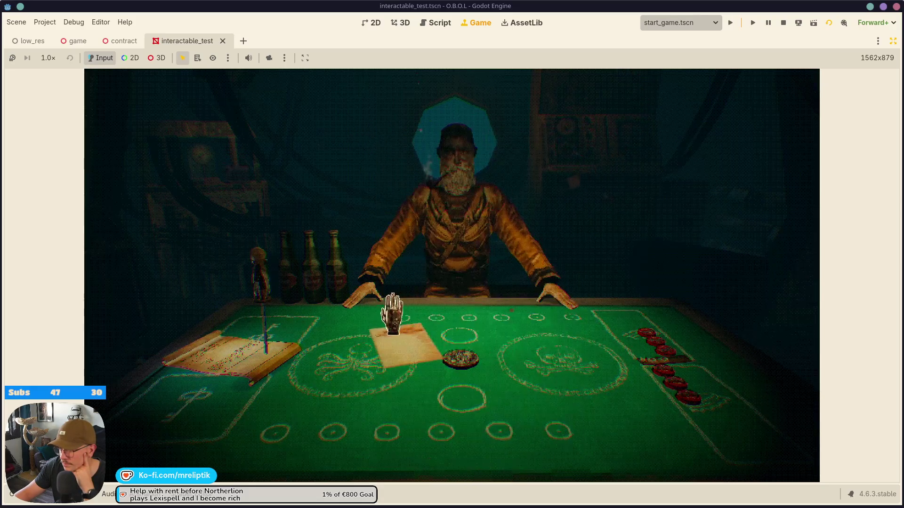
left_click(428, 405)
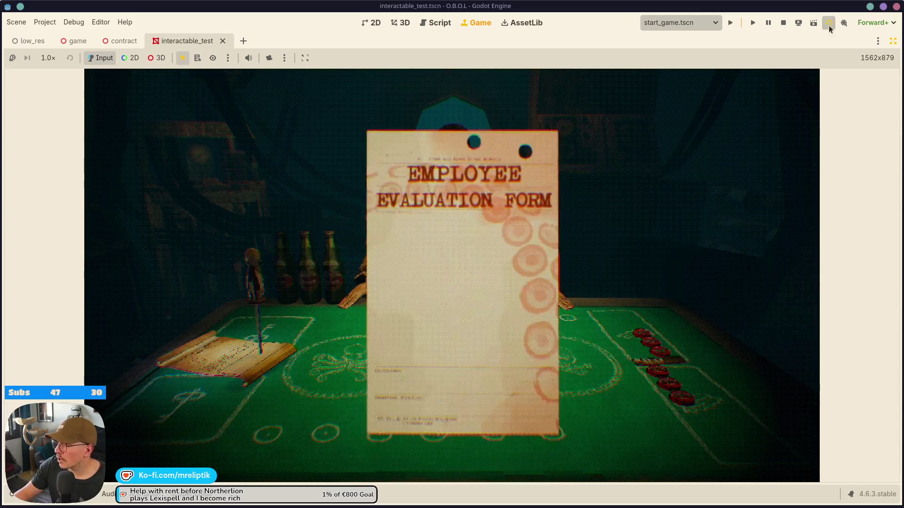
left_click(785, 24)
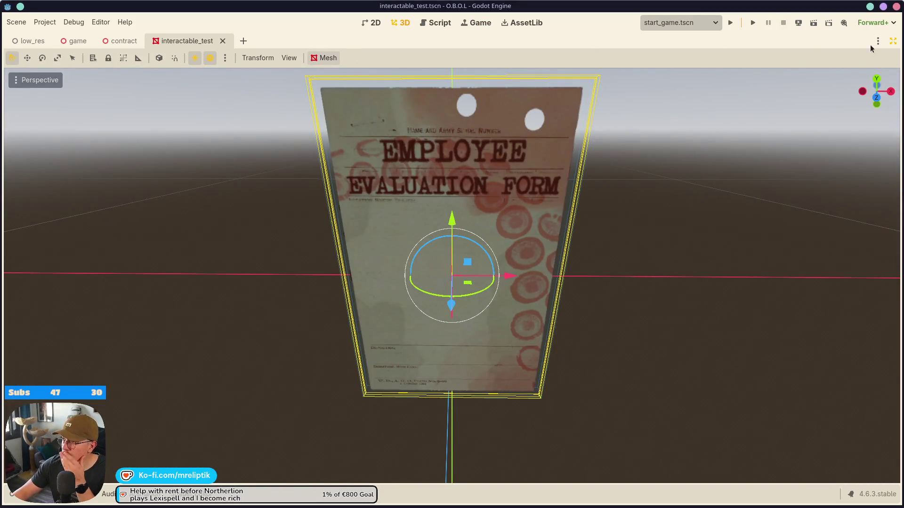
- In interactable_to_camera.gd, declare var has_rotated: bool = false above the tween variable and save
left_click(893, 41)
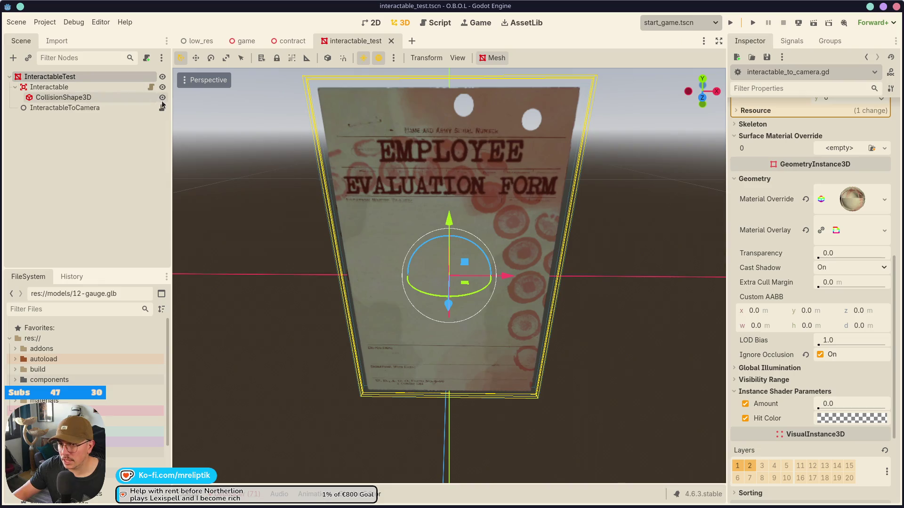
left_click(162, 107)
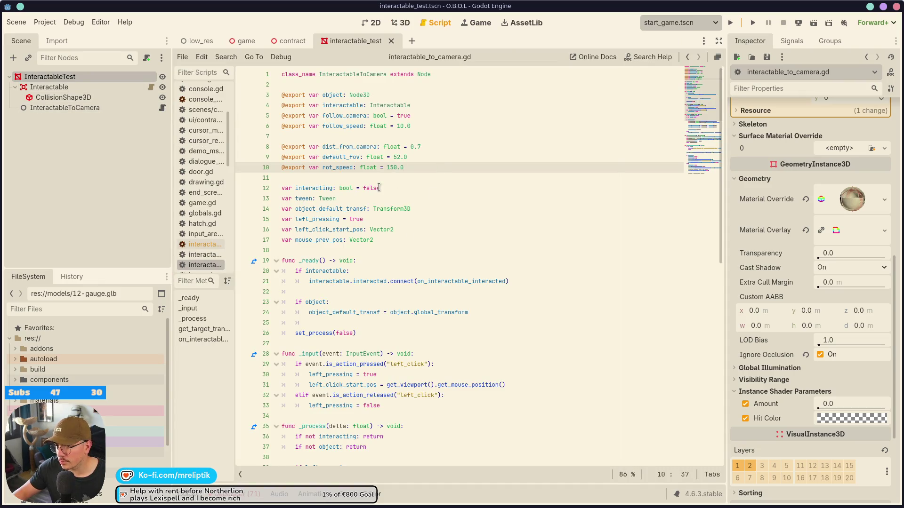
left_click(424, 190)
key("Return")
key("BackSpace")
key("Down")
key("Return")
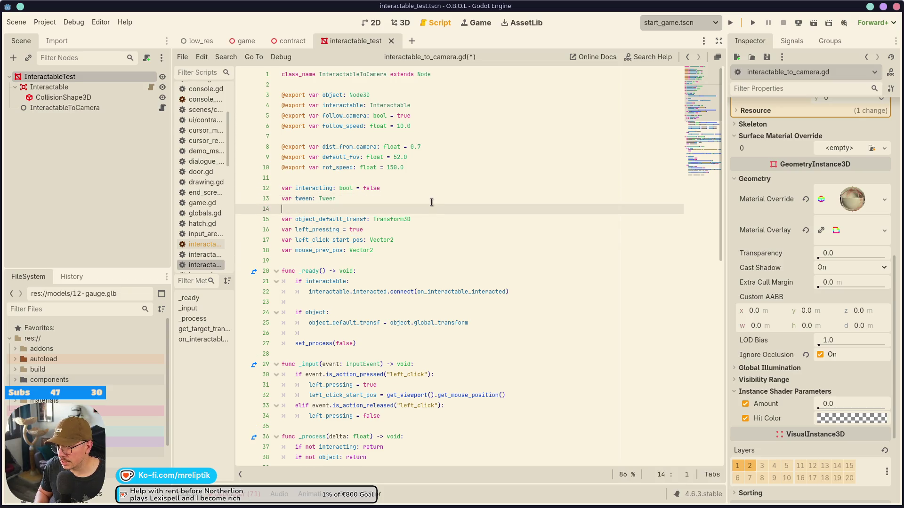
key("alt+Up")
type("var has")
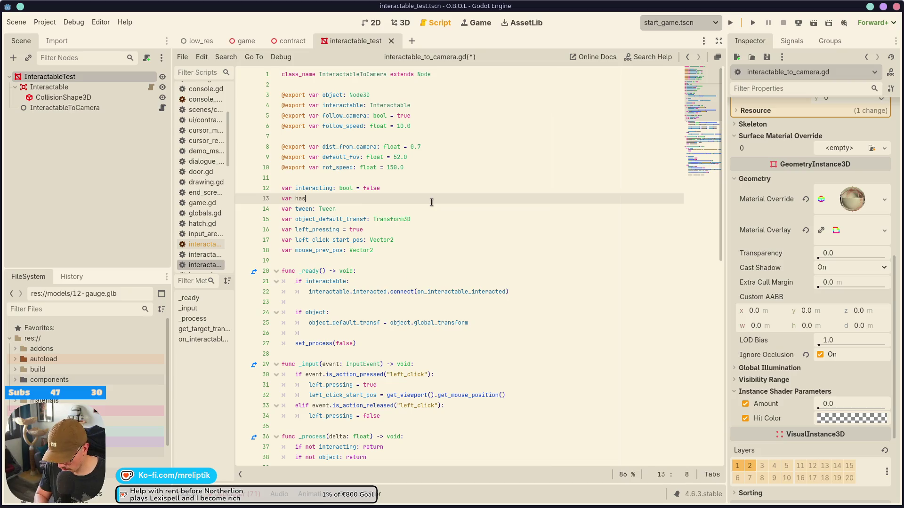
type("_rotated: bool = false")
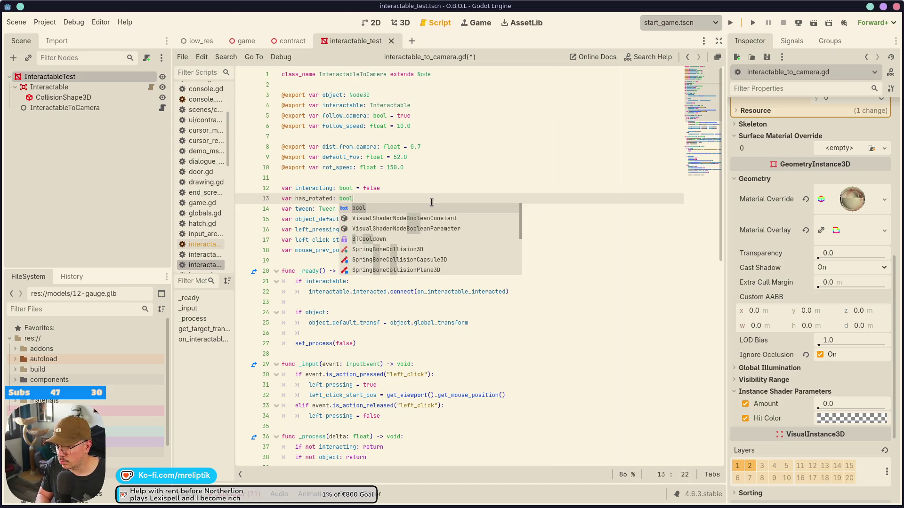
key("ctrl+s")
- Add a has_rotated line under the left_click press check after line 32
double_click(322, 200)
key("ctrl+c")
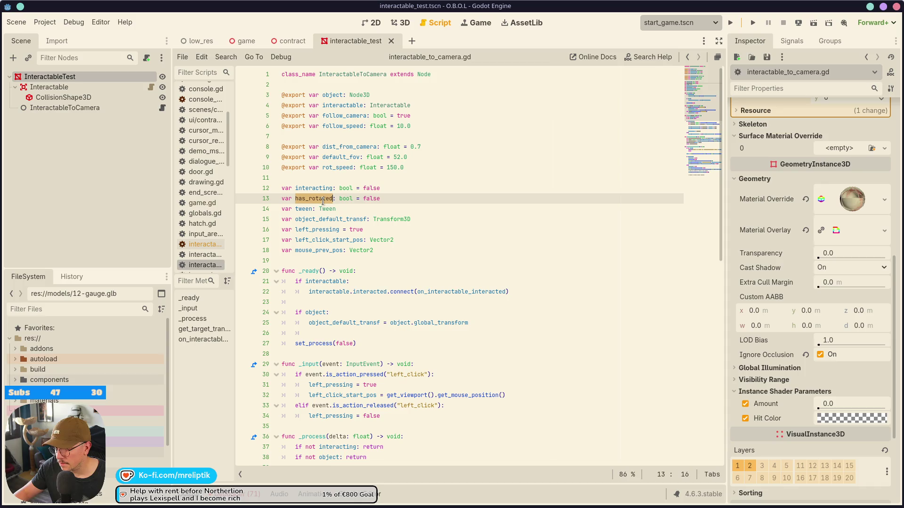
scroll(377, 386, "down", 2)
left_click(340, 334)
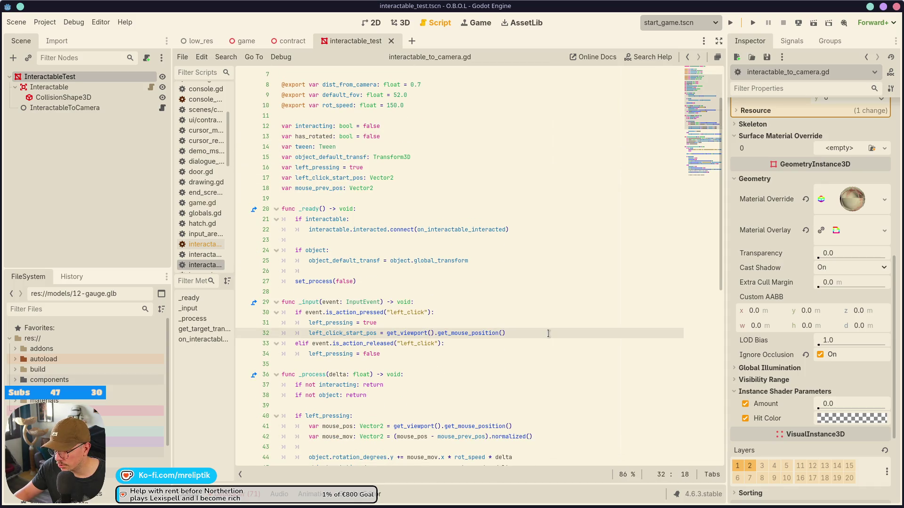
key("Return")
key("ctrl+v")
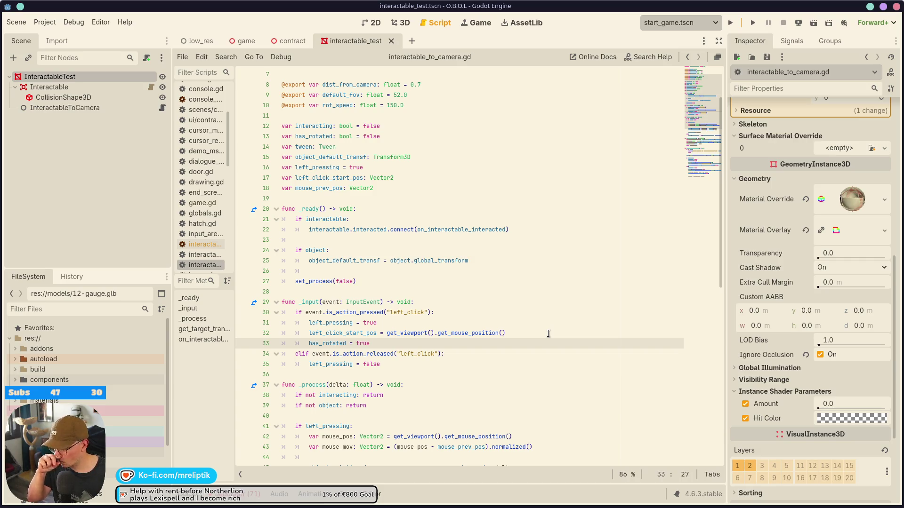
- Add an is_action_pressed("right_click") check that sets has_rotated = false, and save
left_click(426, 365)
key("Return")
key("Return")
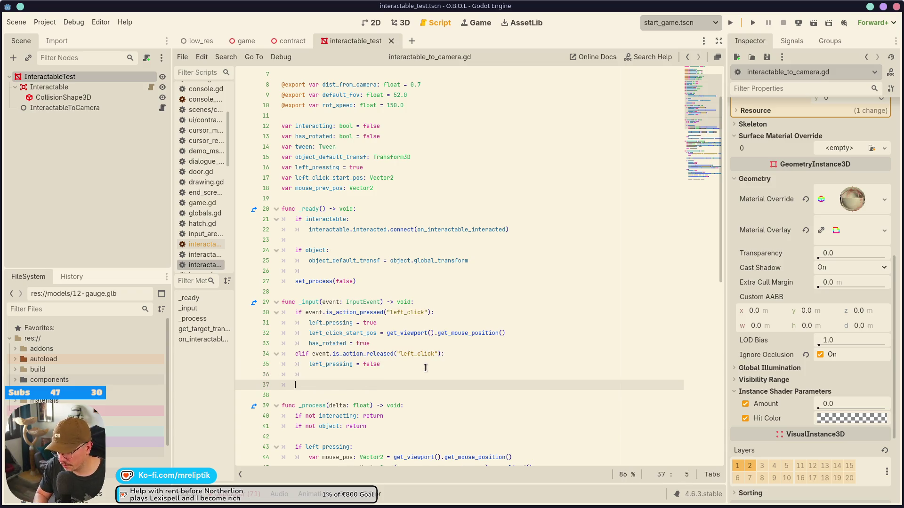
type("if event.is_action_")
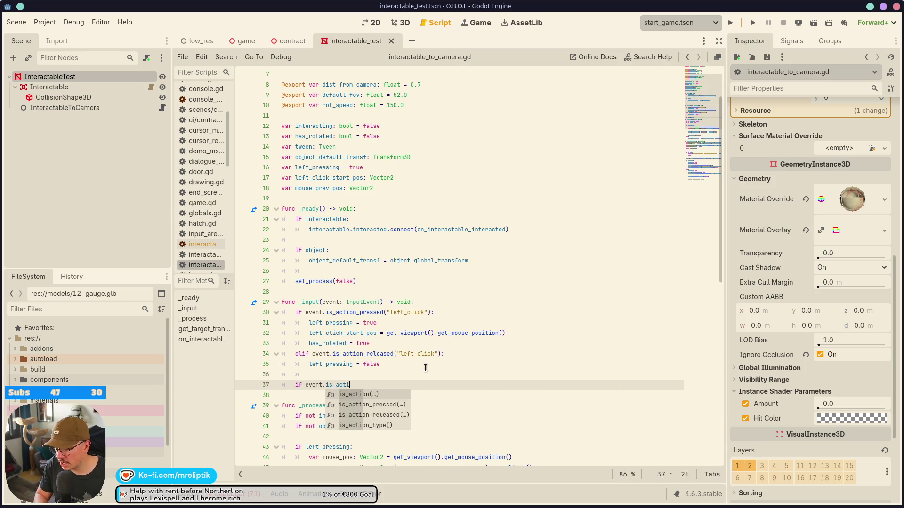
key("Return")
type("\"ri")
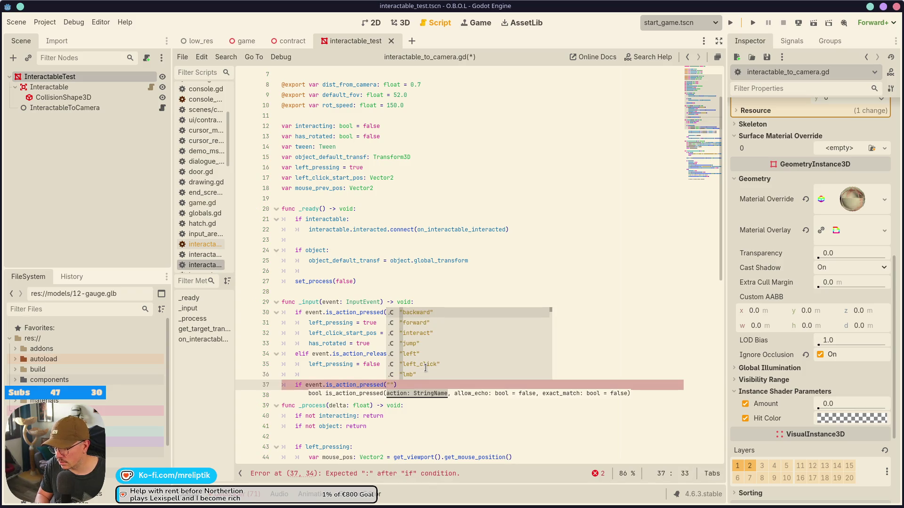
type("ght_click\")")
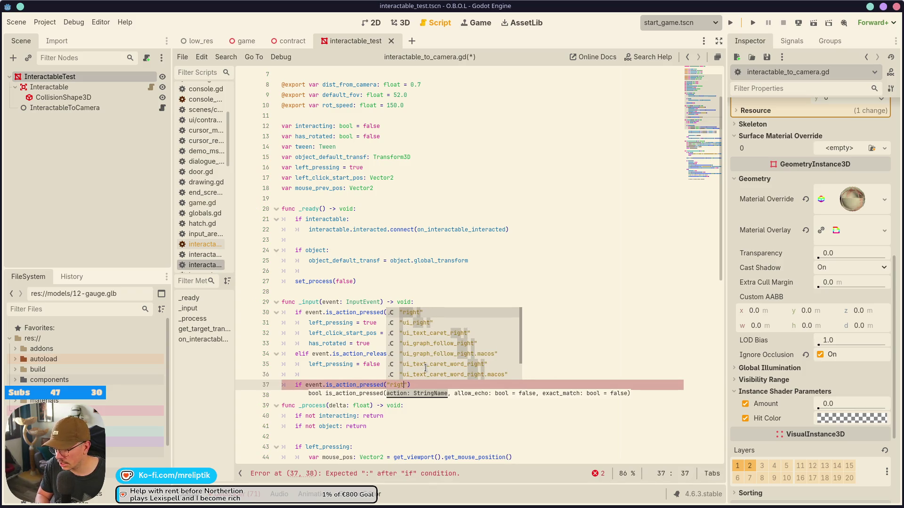
type(":")
key("Return")
type("has_rotated")
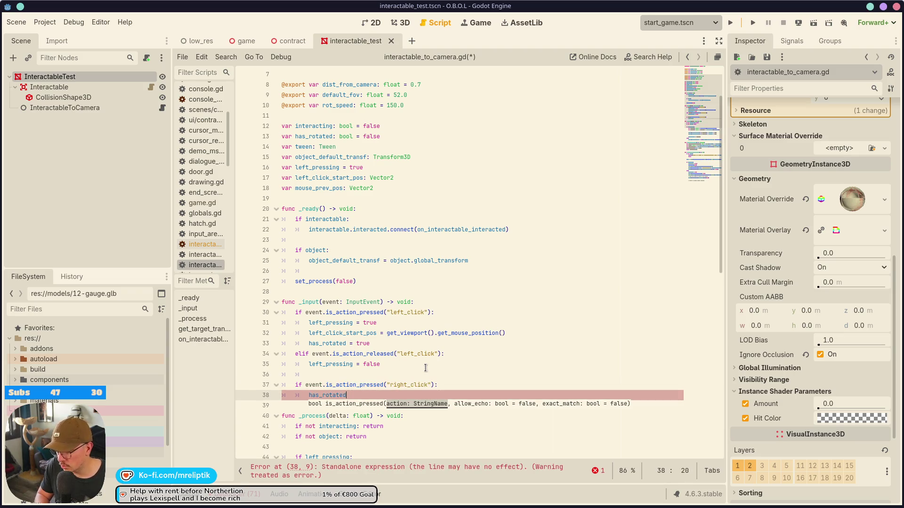
type(" = false")
key("ctrl+s")
- Review where has_rotated is used and place the cursor on the else branch at line 52
scroll(352, 235, "down", 5)
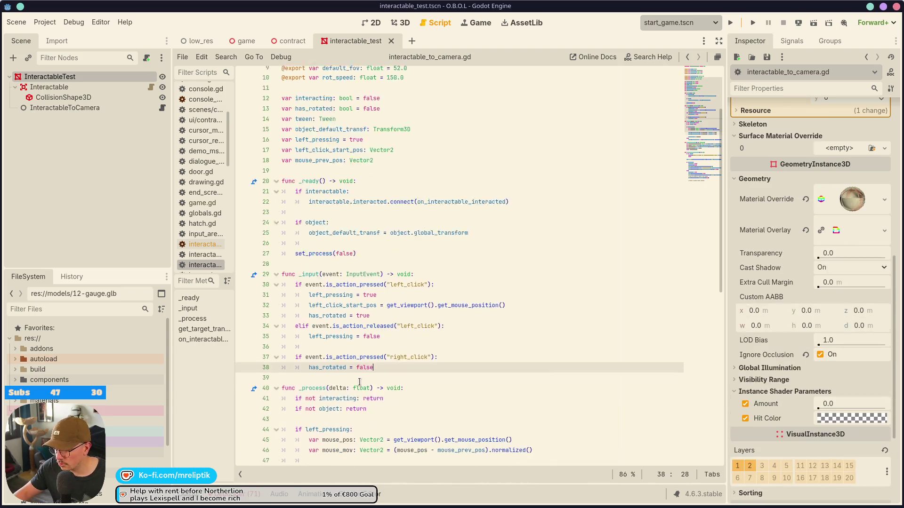
double_click(334, 238)
scroll(301, 403, "down", 1)
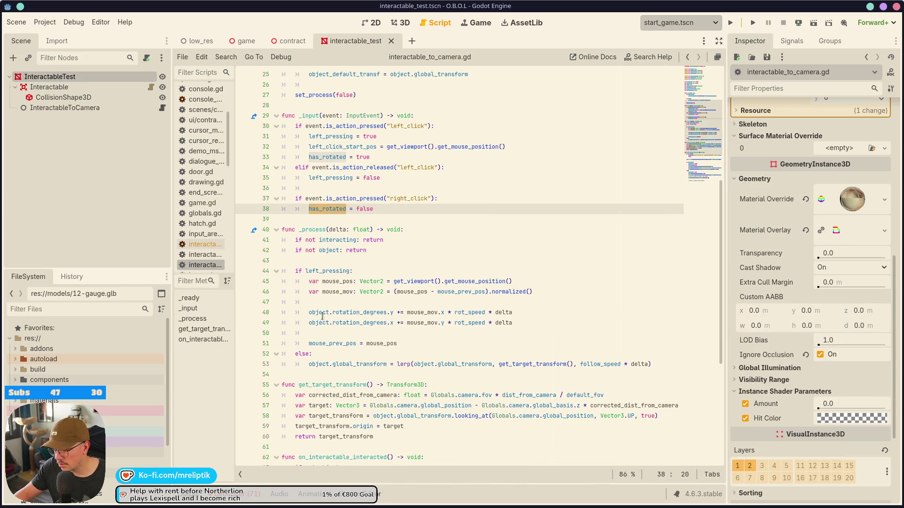
left_click(311, 354)
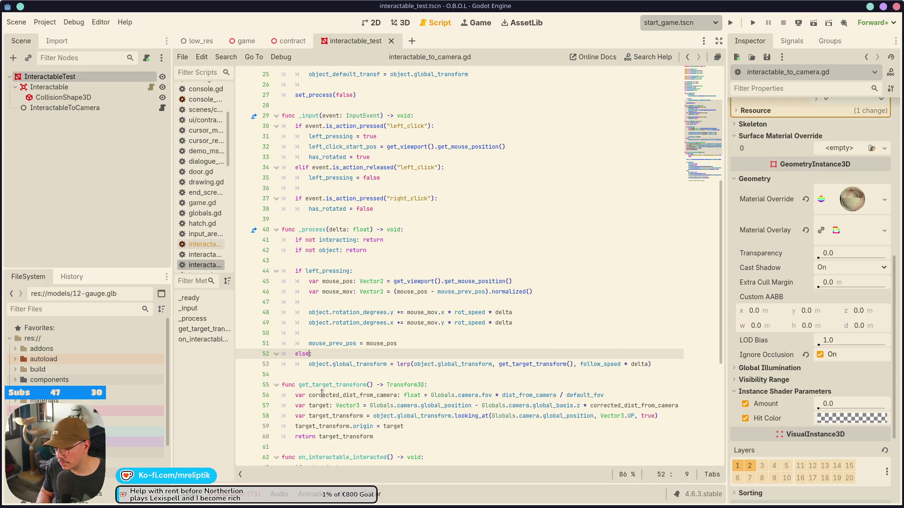
- Replace the plain else: branch with elif not has_rotated: and save
key("BackSpace")
key("BackSpace")
key("BackSpace")
type("if has_rotated")
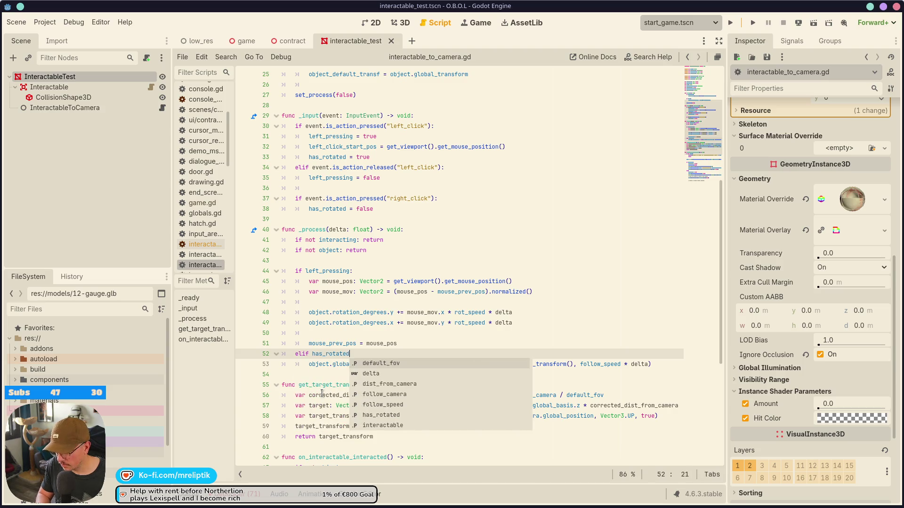
type("not")
key("End")
type(":")
key("ctrl+s")
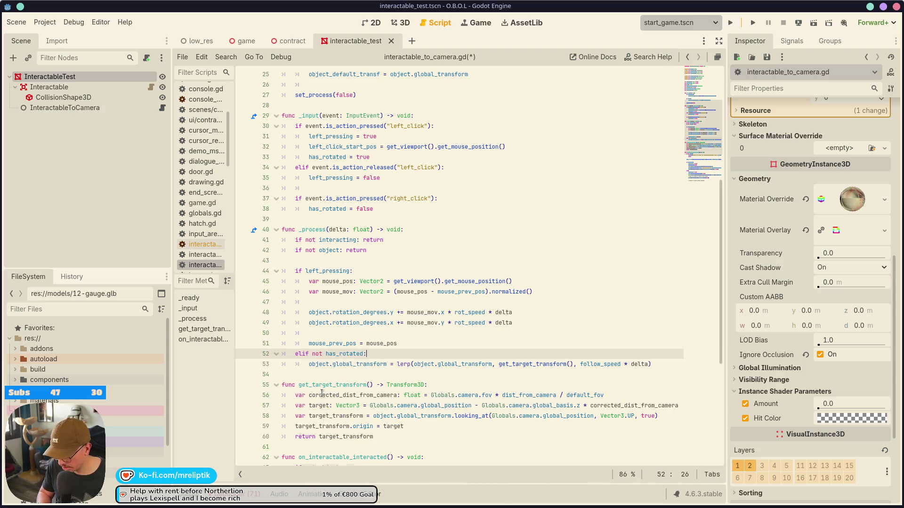
- Copy the lerp line into the left_pressing branch, lerping global_position toward get_target_transform().origin, and save
left_click(373, 364)
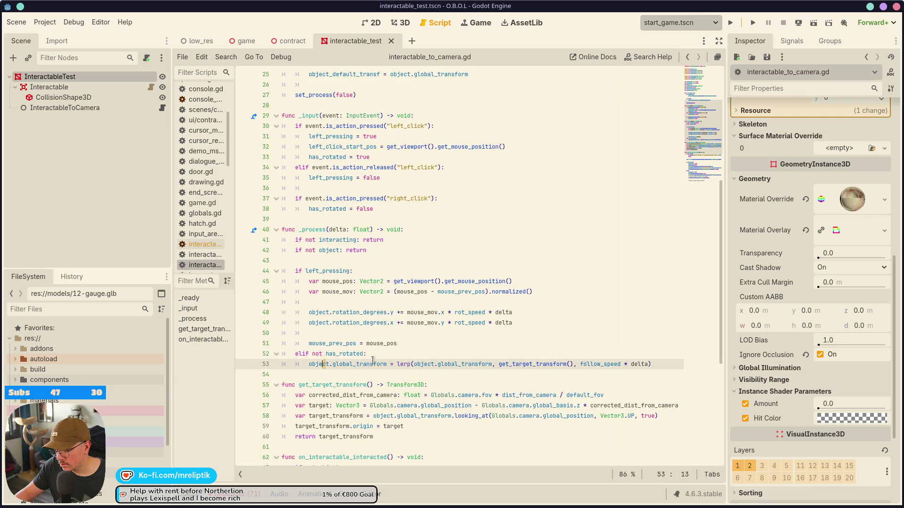
key("ctrl+shift+d")
key("alt+Up")
key("alt+Up")
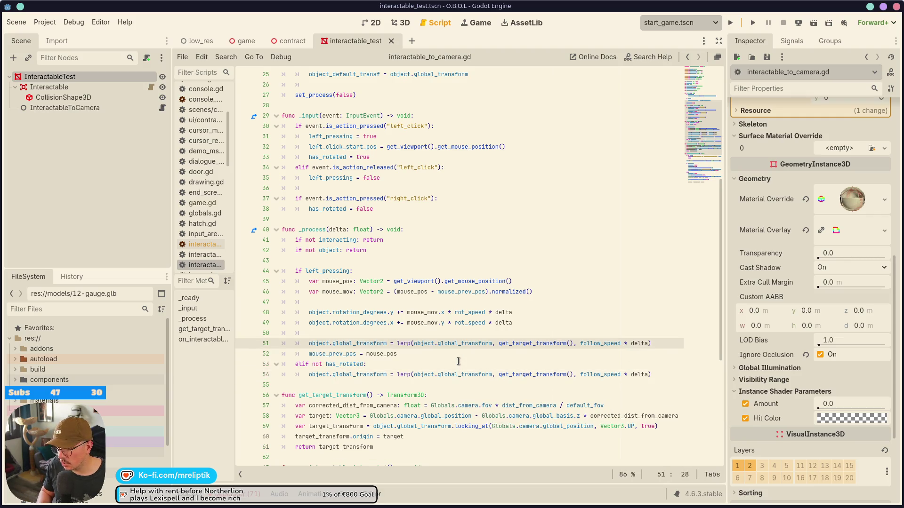
key("ctrl+Right")
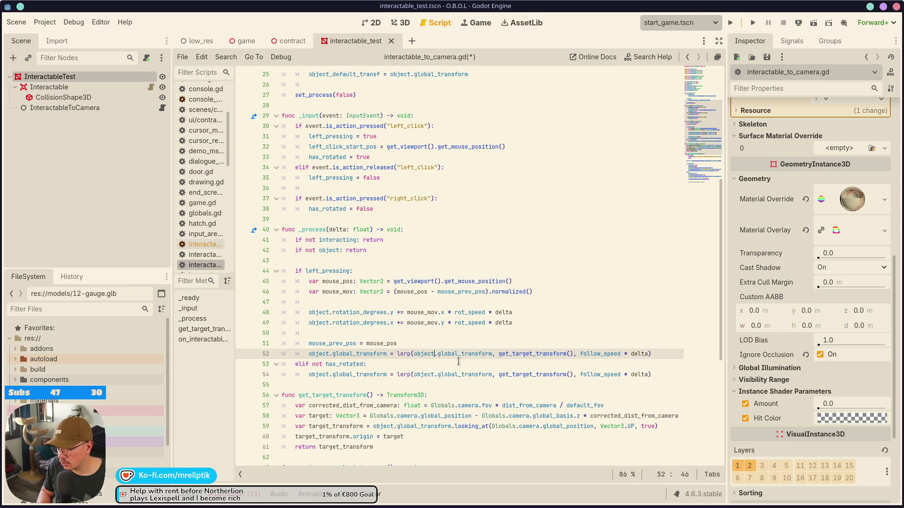
key("Left")
key("Left")
key("Left")
key("BackSpace")
key("BackSpace")
key("BackSpace")
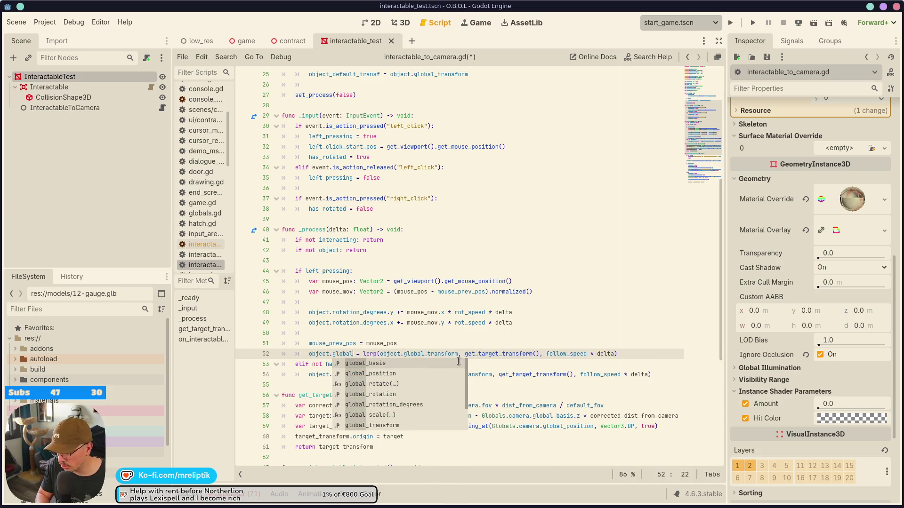
key("Return")
key("ctrl+Right")
key("ctrl+Right")
key("ctrl+Right")
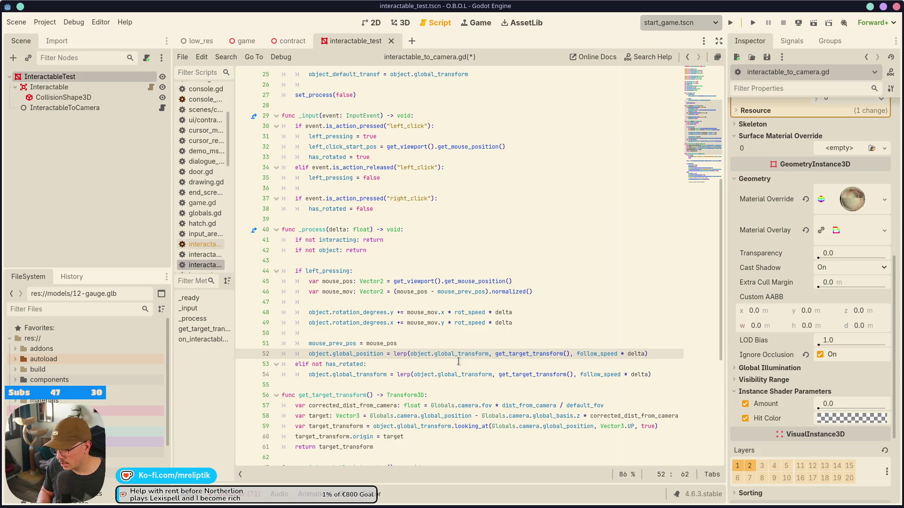
key("ctrl+shift+Left")
type("global_p")
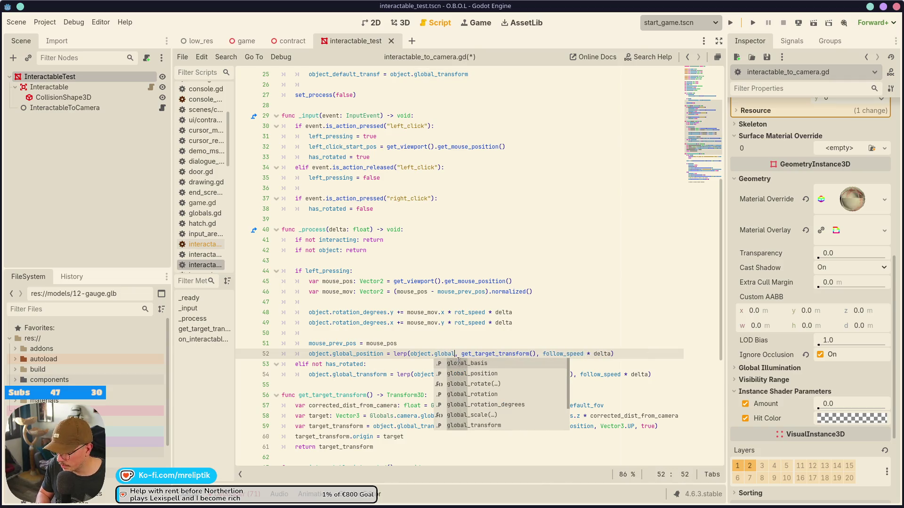
key("Return")
type(".origin")
key("ctrl+s")
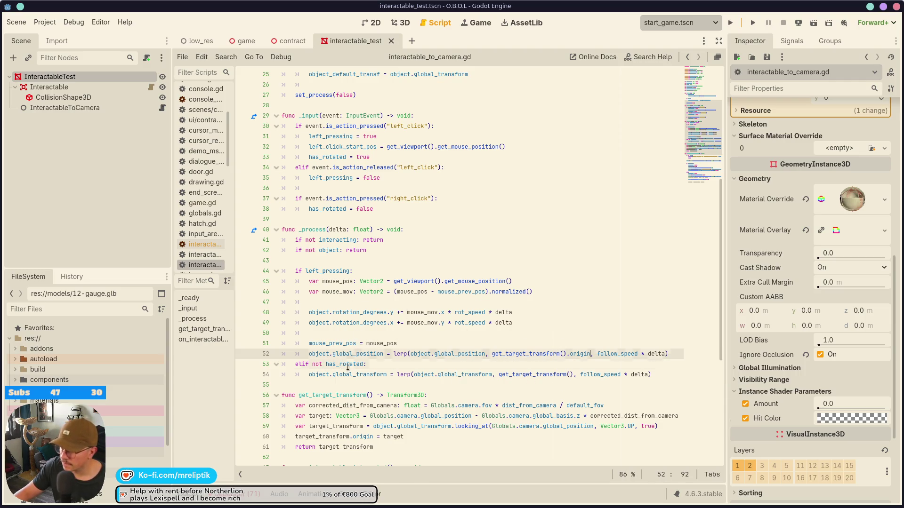
- Highlight has_rotated on line 53 and open the Project Settings Input Map
double_click(348, 365)
left_click(45, 22)
left_click(52, 35)
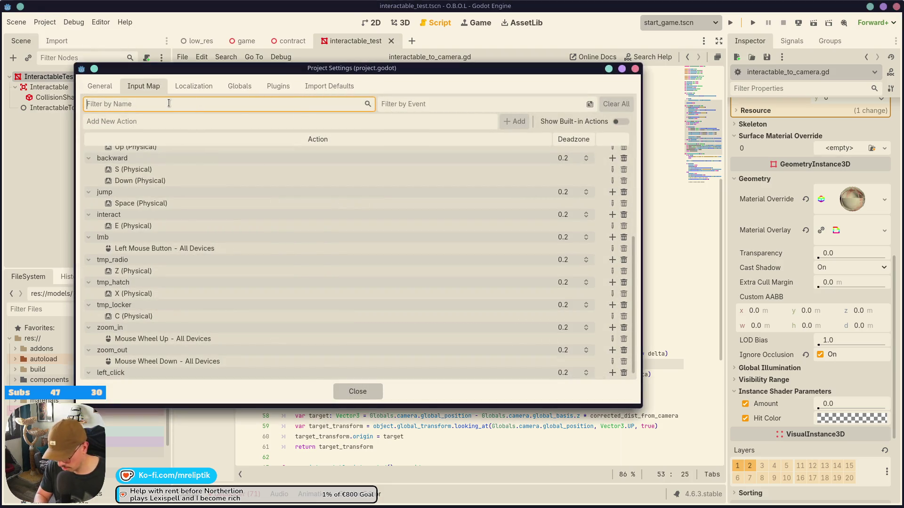
- Create a right_click input action bound to the right mouse button, close settings and save
key("Tab")
key("Tab")
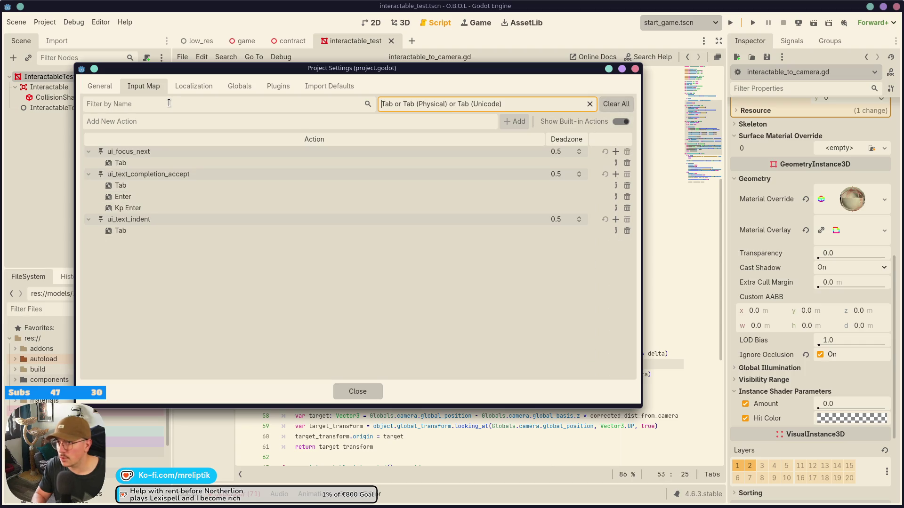
left_click(157, 122)
type("right_click")
left_click(524, 118)
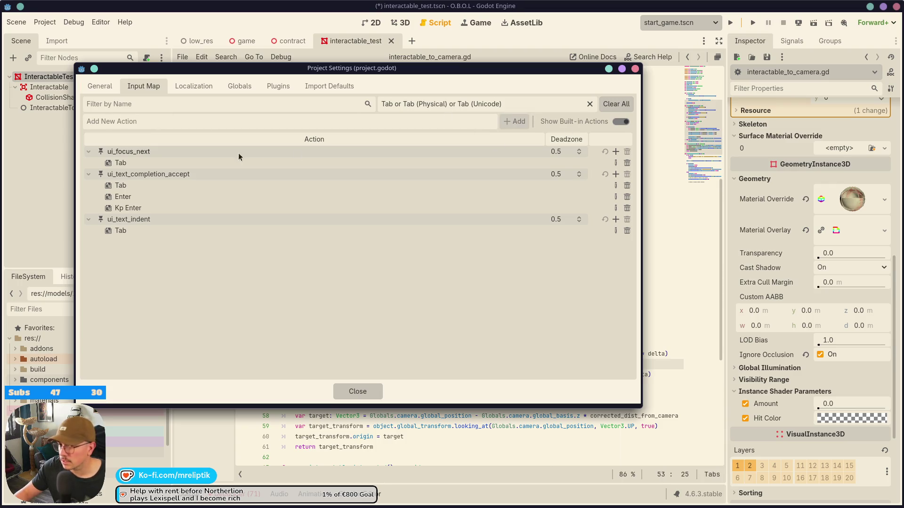
left_click(591, 103)
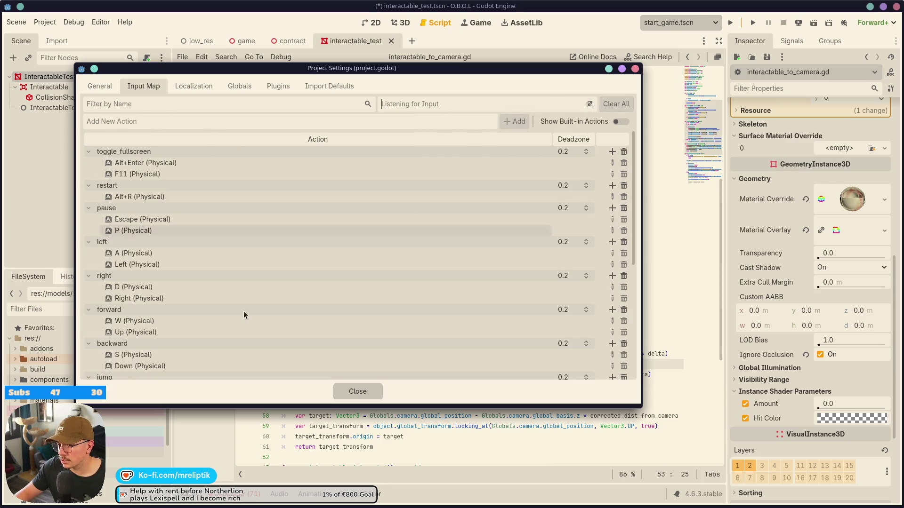
scroll(275, 294, "down", 10)
left_click(612, 373)
right_click(401, 186)
left_click(232, 336)
left_click(367, 397)
key("ctrl+s")
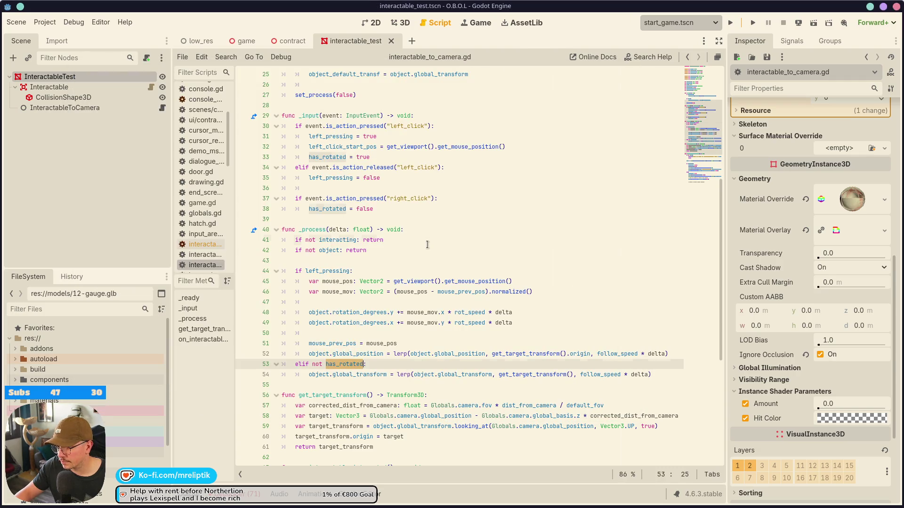
- Back in the script, check the has_rotated uses on lines 33 and 38
left_click(395, 240)
double_click(325, 208)
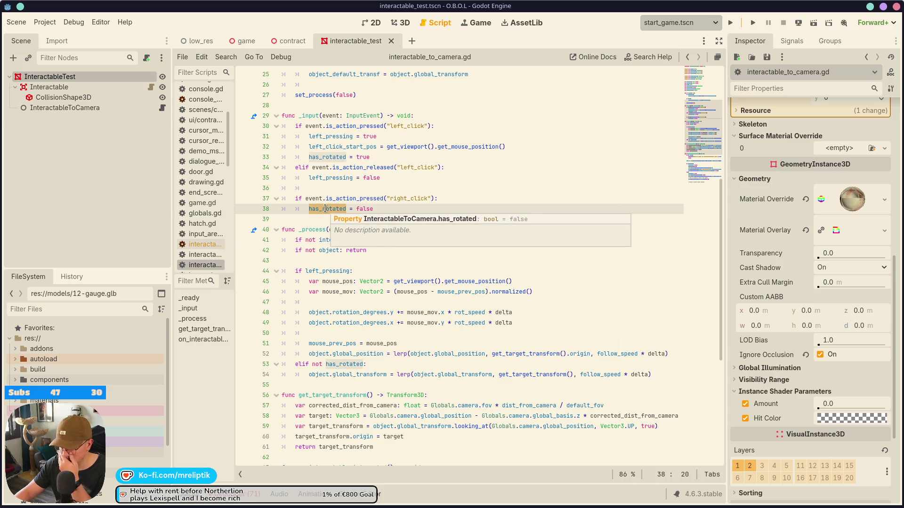
double_click(333, 157)
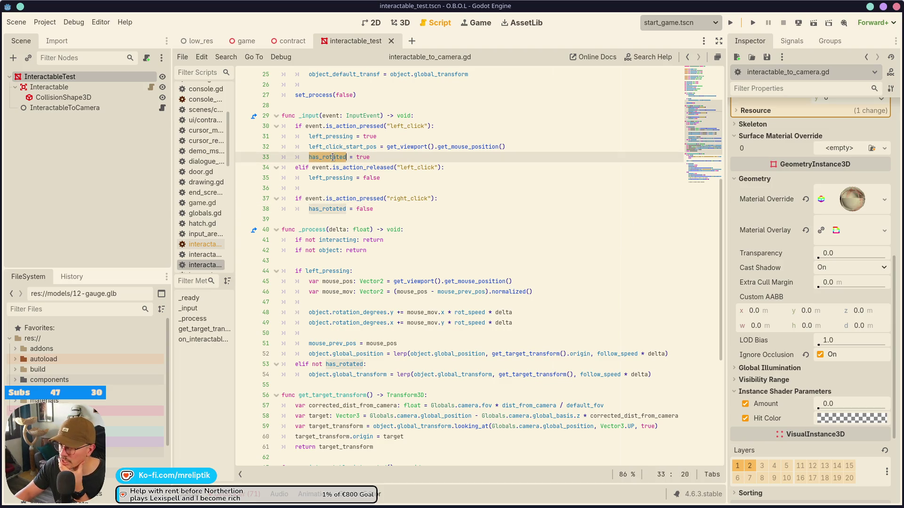
left_click(335, 188)
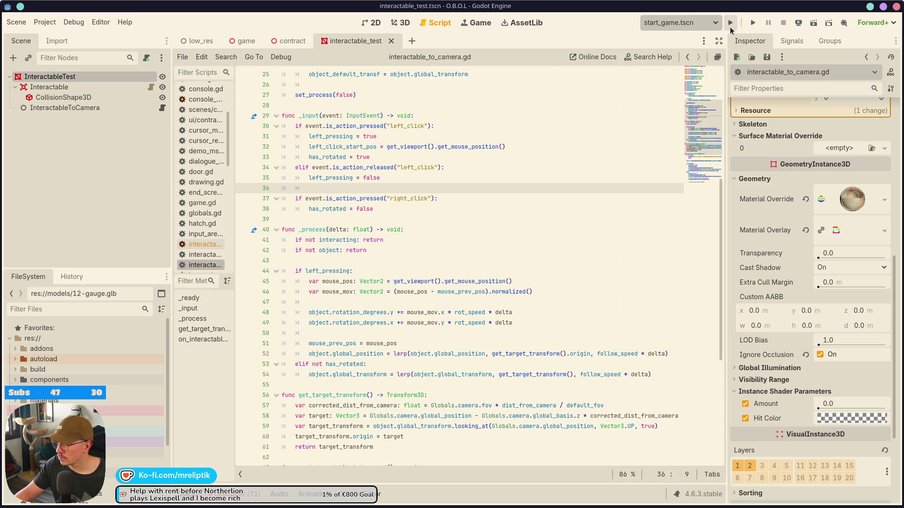
- Playtest the game: lift the paper to the camera, set it back down, then stop
left_click(730, 28)
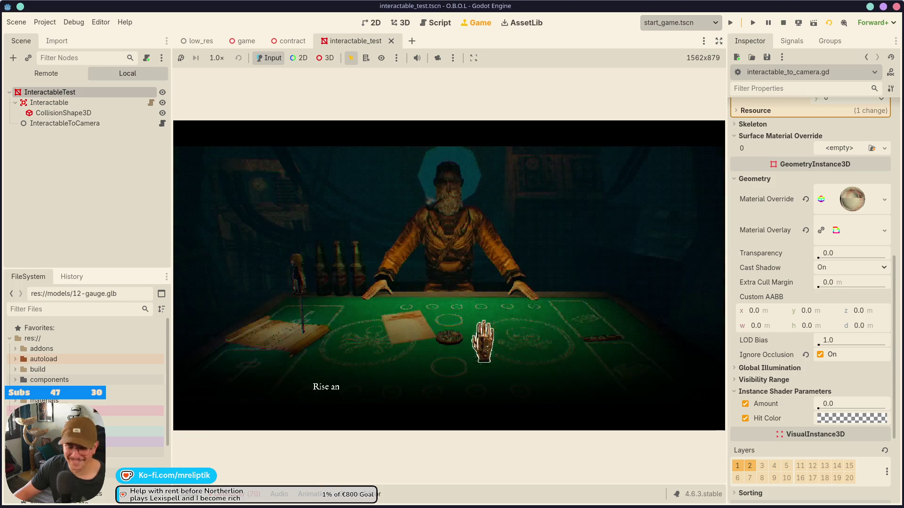
left_click(719, 41)
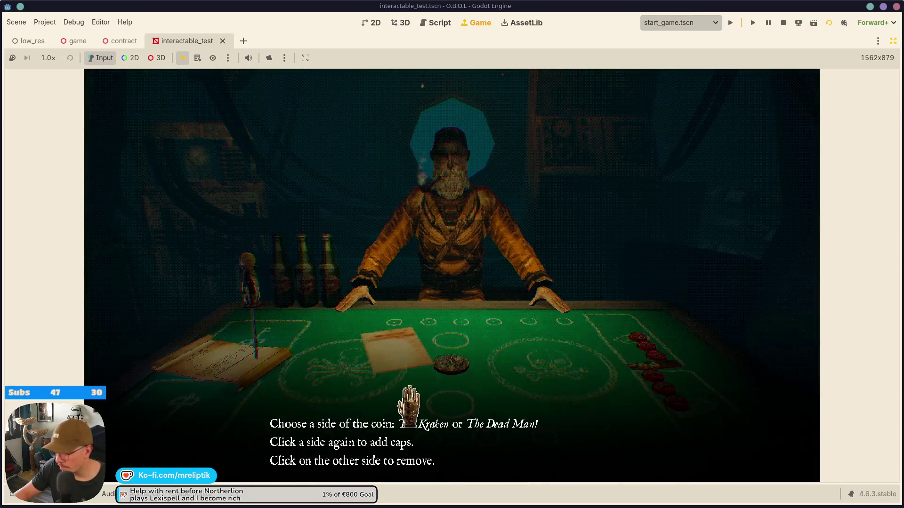
left_click(407, 375)
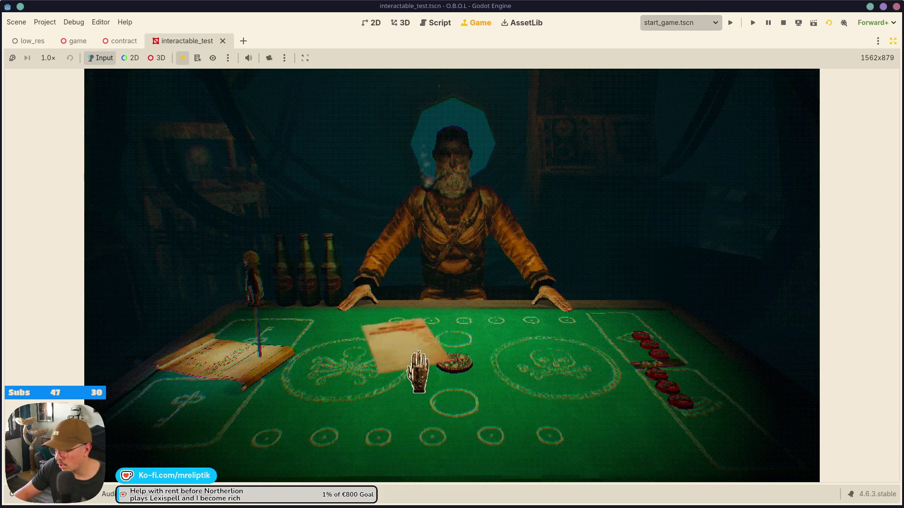
left_click(451, 344)
left_click(800, 26)
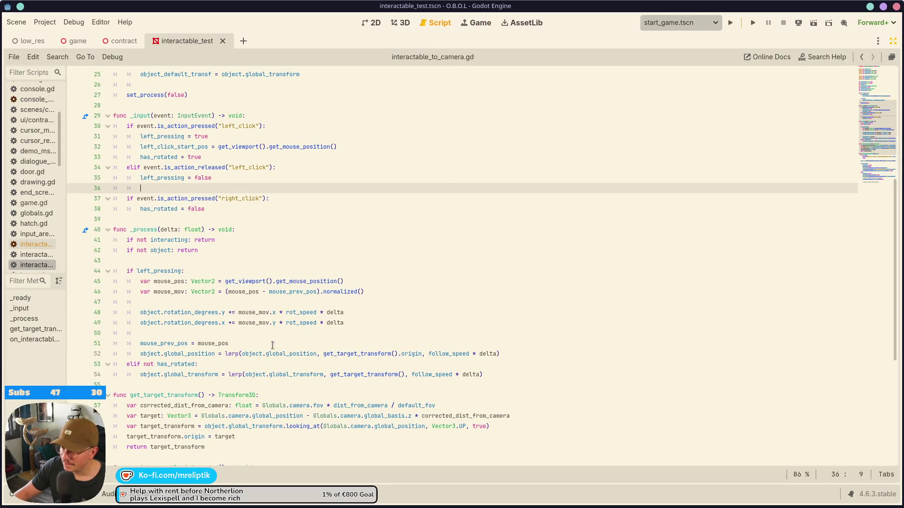
- View the evaluation form mesh in 3D, restore the docks, and reopen the InteractableToCamera script
left_click(478, 22)
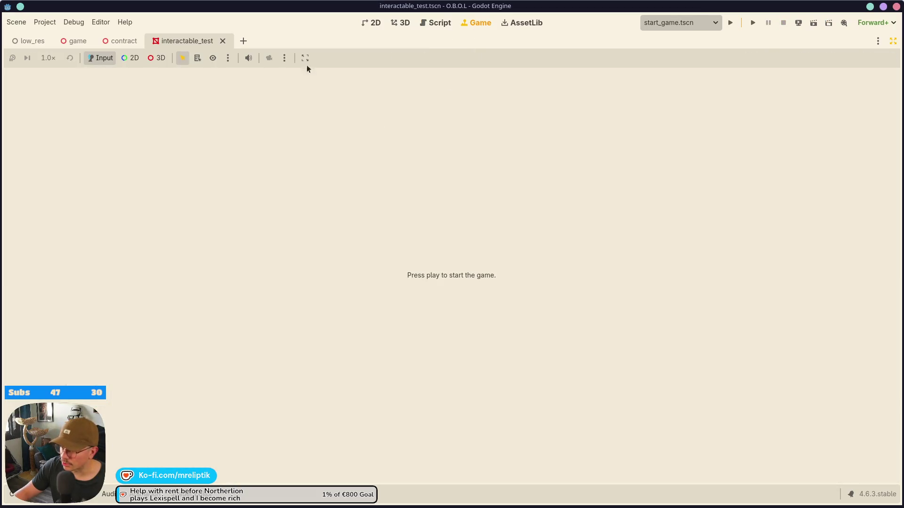
left_click(400, 23)
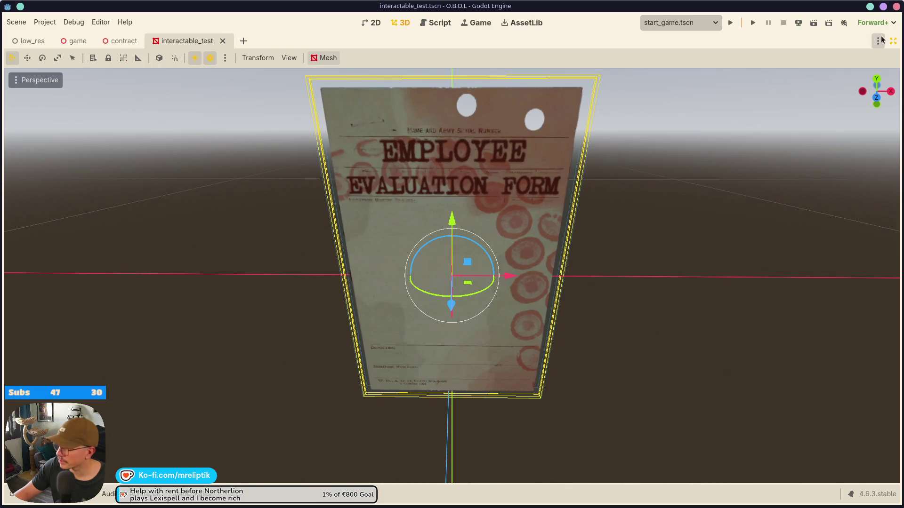
left_click(892, 41)
left_click(162, 108)
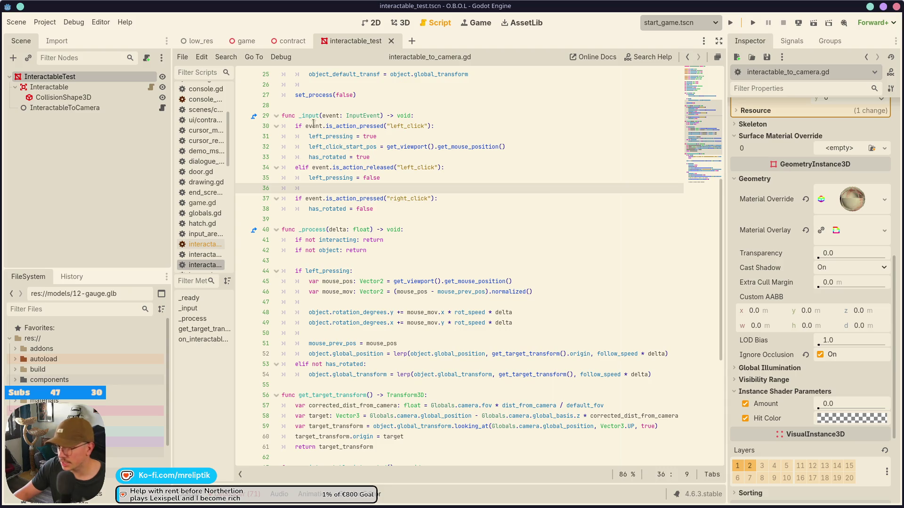
left_click(421, 117)
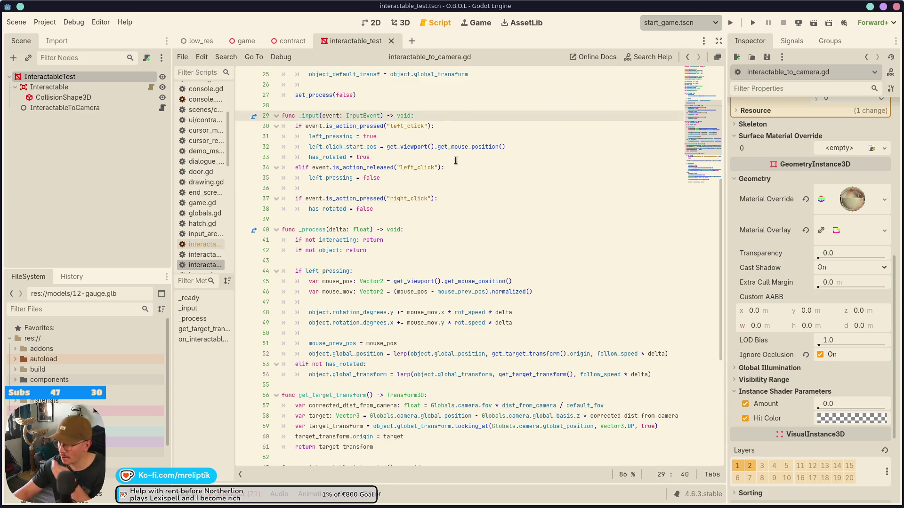
- Add 'if not can_input: return' at the top of _input and save
type("can")
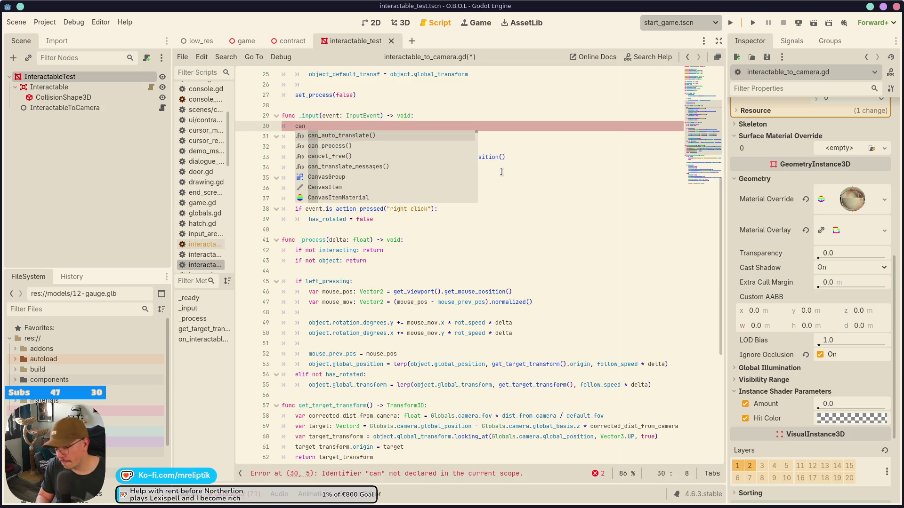
type("_input")
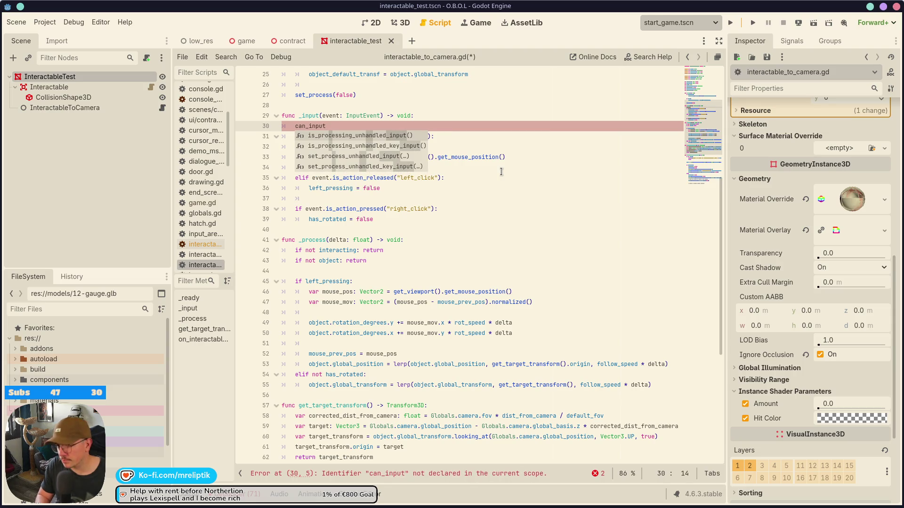
key("Home")
type("if not")
key("End")
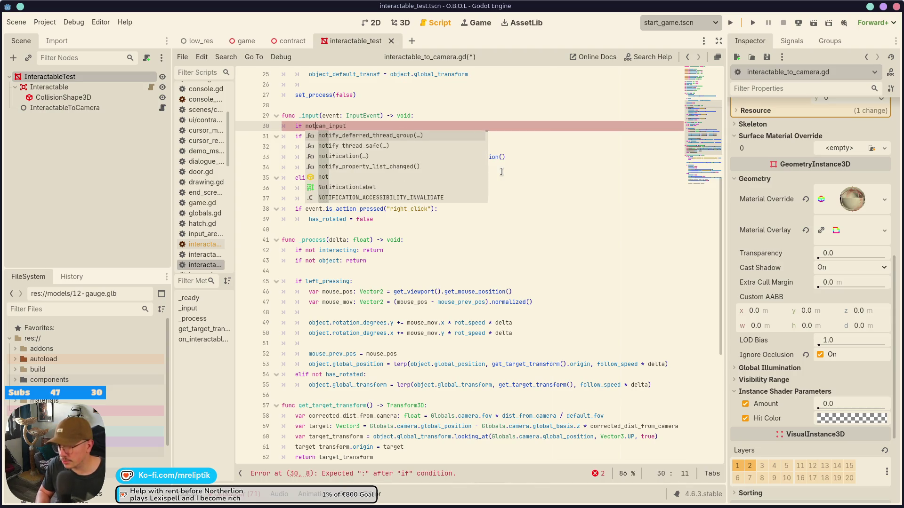
type(": return")
key("ctrl+s")
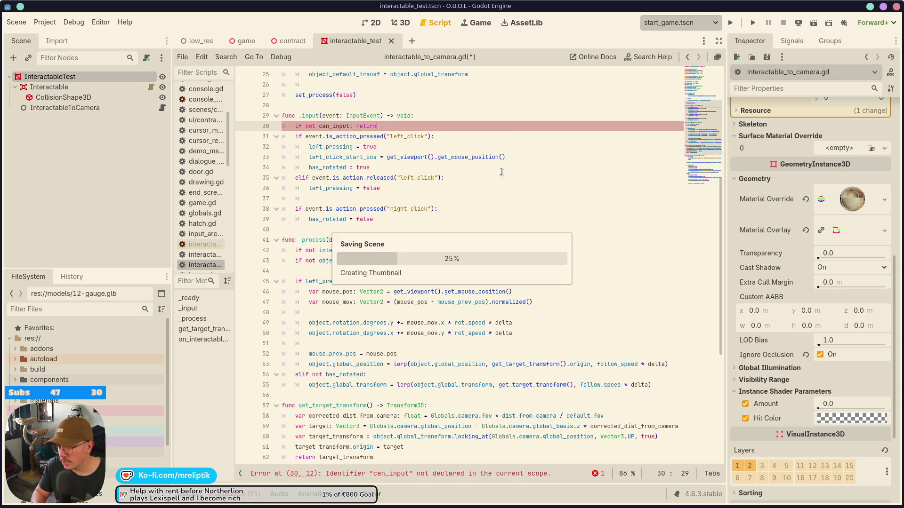
- Declare var can_input: bool = false on line 14 and save
scroll(384, 256, "up", 4)
scroll(385, 256, "up", 4)
left_click(398, 248)
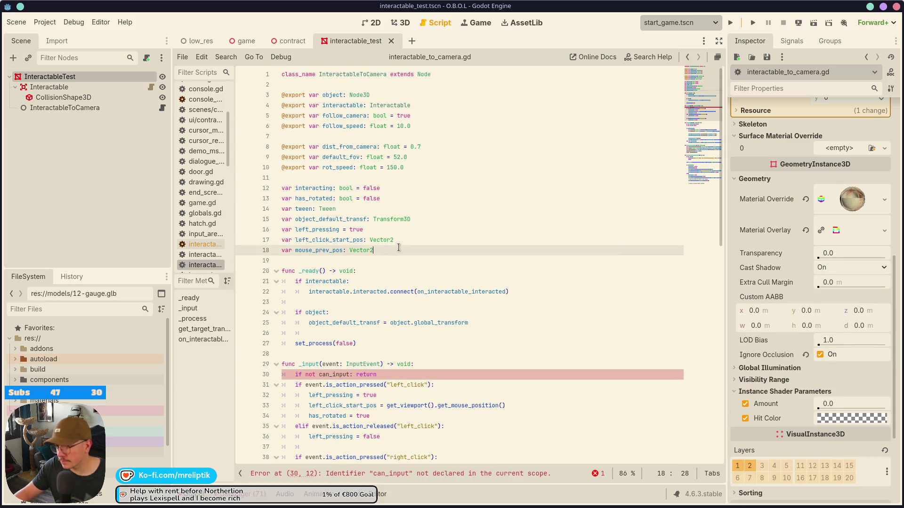
key("Return")
key("alt+Up")
key("alt+Up")
key("alt+Up")
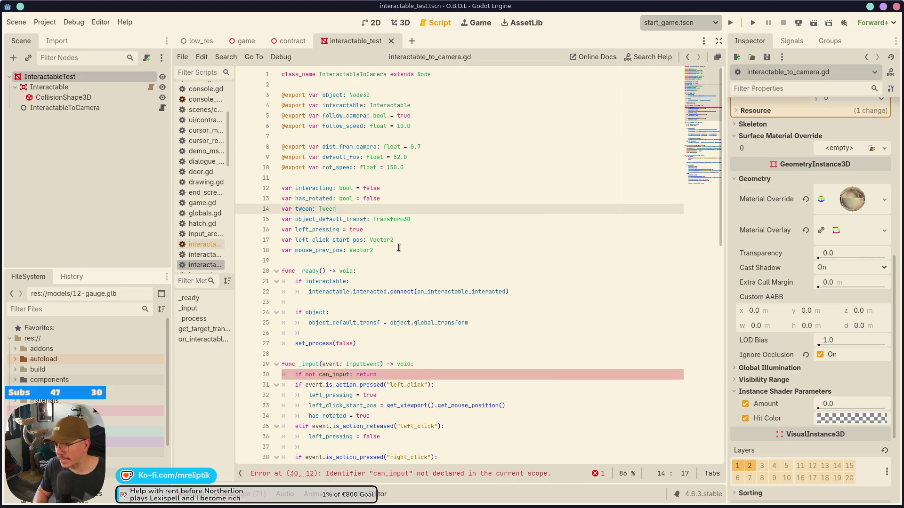
type("var ")
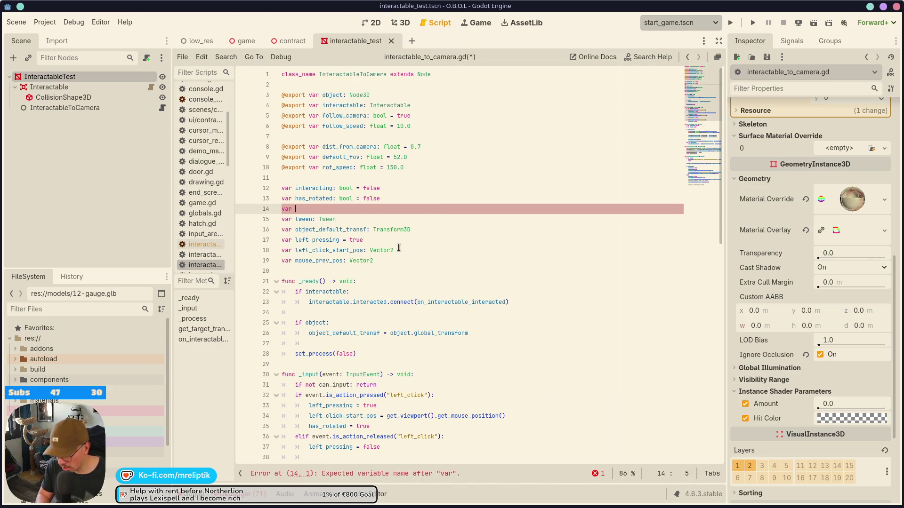
type("can_input: bool = false")
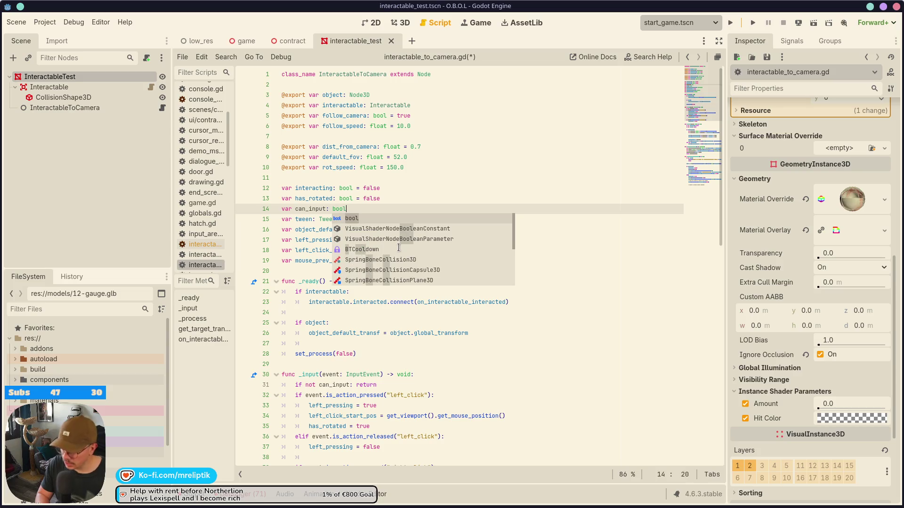
key("ctrl+s")
- Switch the can_input default to true, then back to false, saving each time
key("ctrl+shift+Left")
type("true")
key("ctrl+s")
left_click(314, 205)
double_click(363, 208)
type("fale")
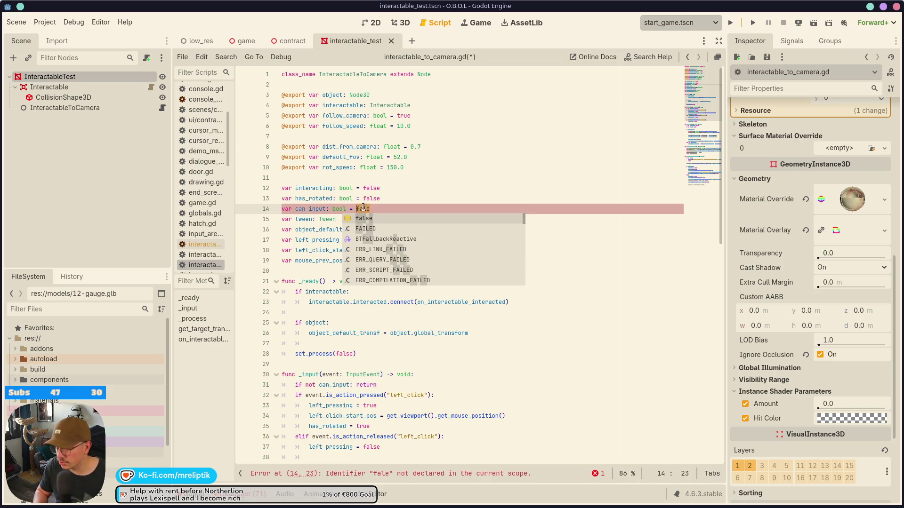
key("Return")
key("ctrl+s")
double_click(312, 209)
key("ctrl+c")
scroll(398, 354, "down", 15)
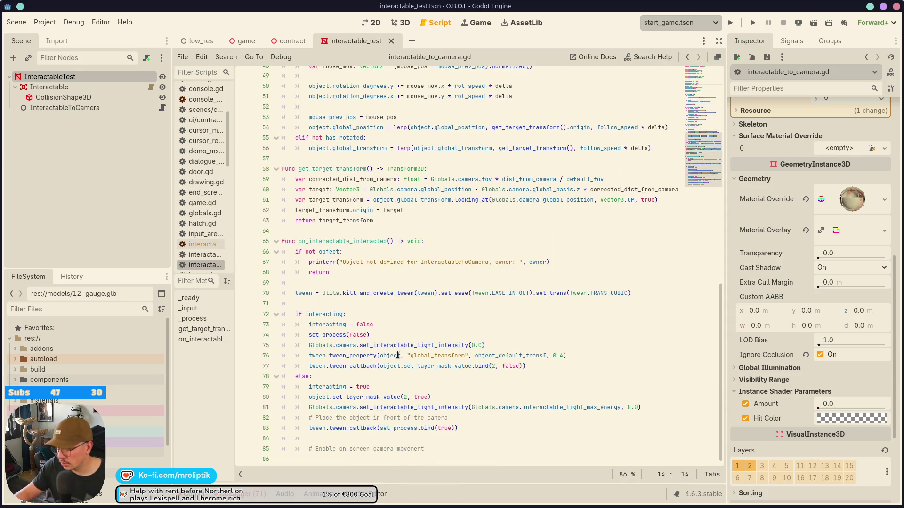
- Add can_input = false under the else: branch and save
left_click(341, 378)
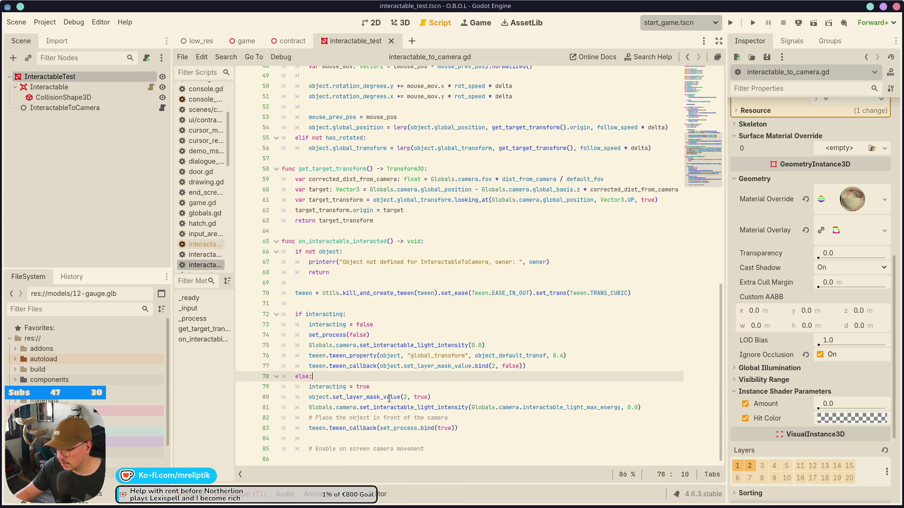
key("Return")
key("ctrl+v")
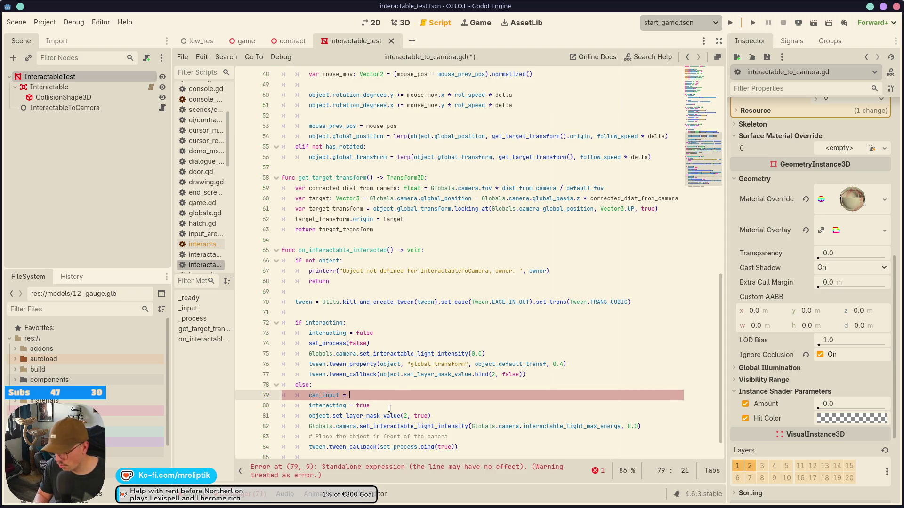
type("tr")
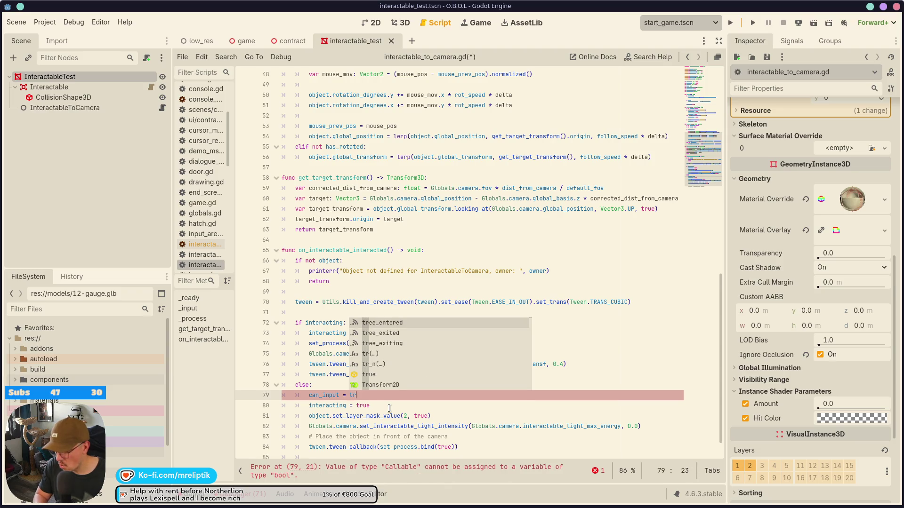
key("BackSpace")
key("BackSpace")
type("false")
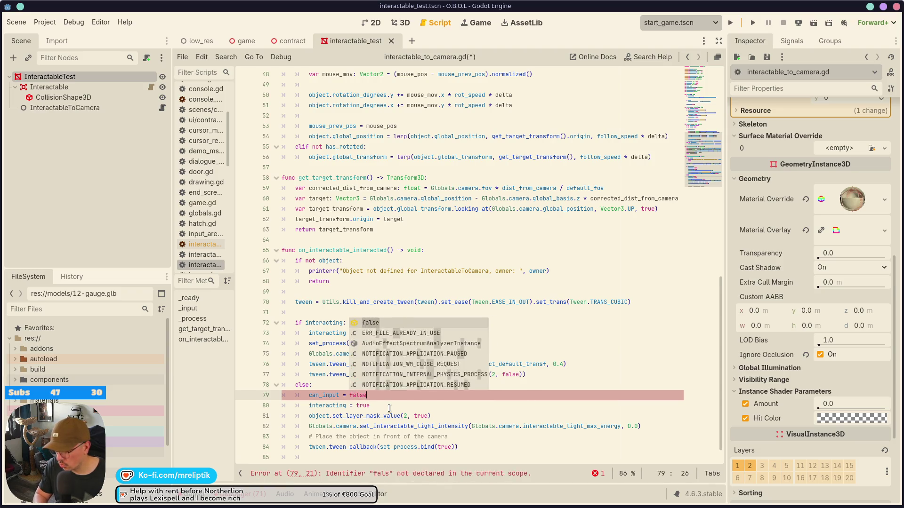
key("ctrl+s")
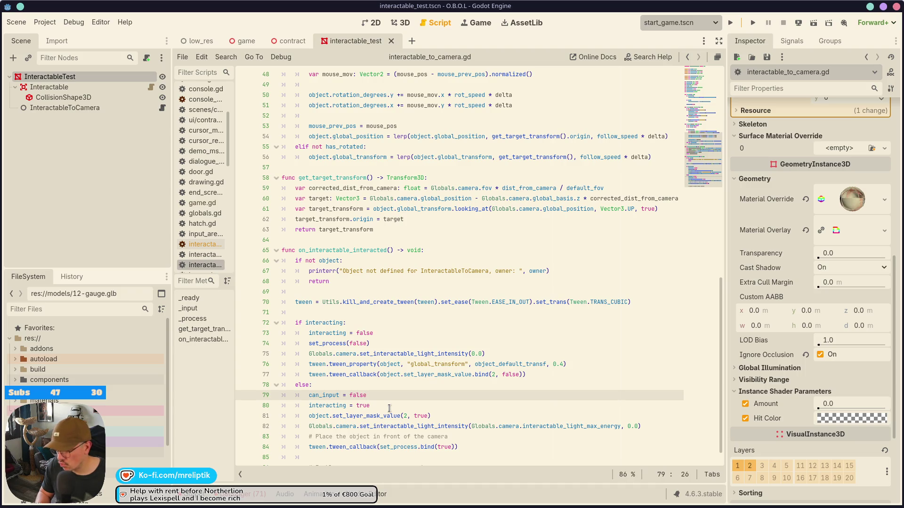
- Duplicate the global_transform tween line below the callback in the interacting branch
key("ctrl+alt+Down")
key("alt+Up")
key("alt+Up")
key("Up")
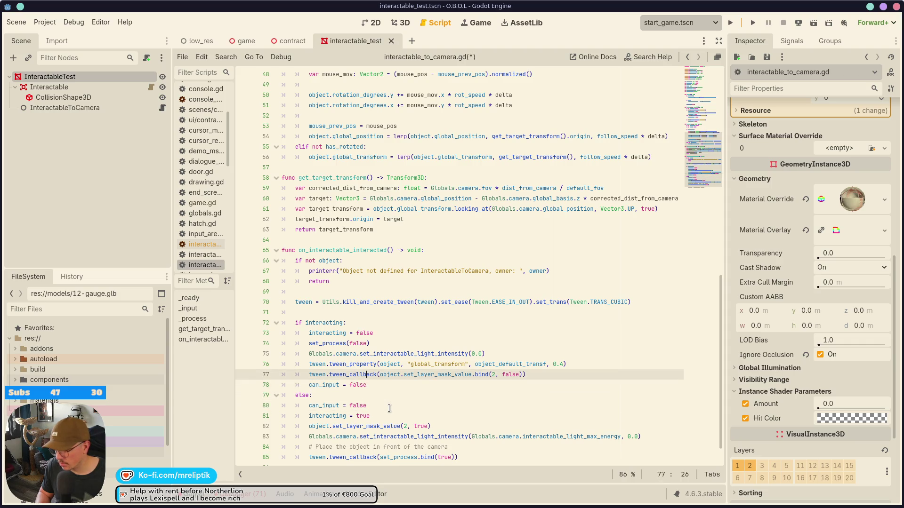
key("Up")
key("ctrl+alt+Down")
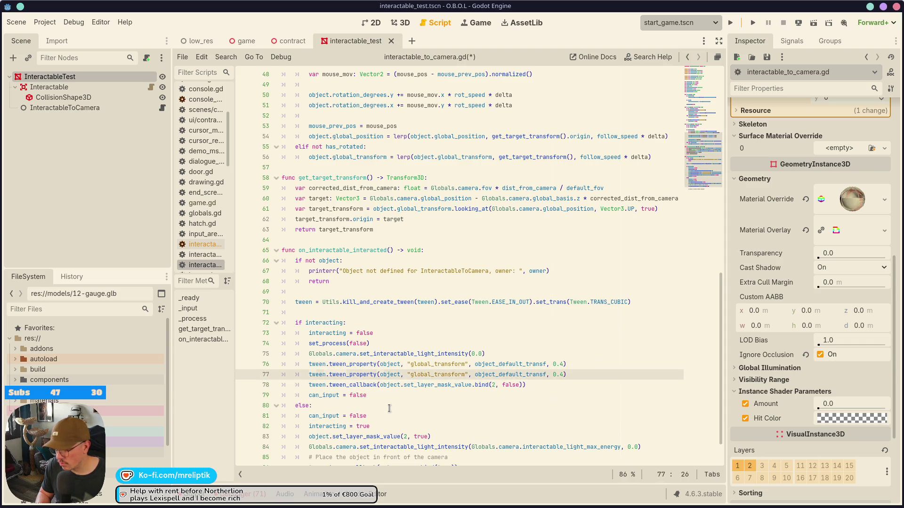
key("alt+Down")
- Change the copy to tween_property(self, "can_input", true, ...), remove the stray line, save and run
key("ctrl+Delete")
type("self")
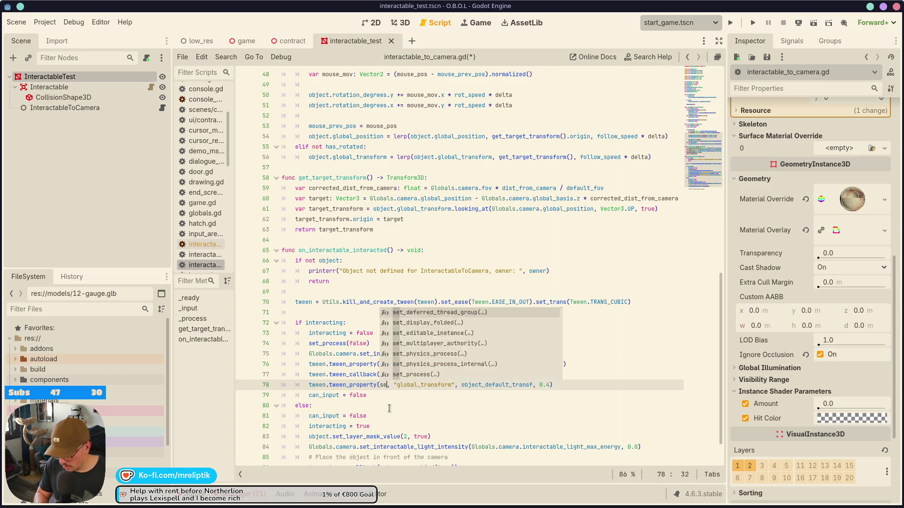
key("Right")
key("ctrl+Delete")
type("can_input")
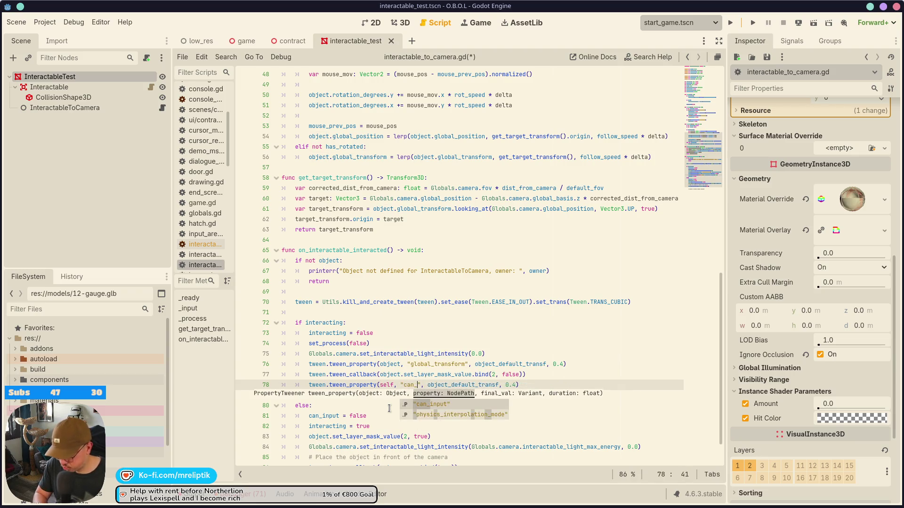
key("Right")
key("Right")
key("Right")
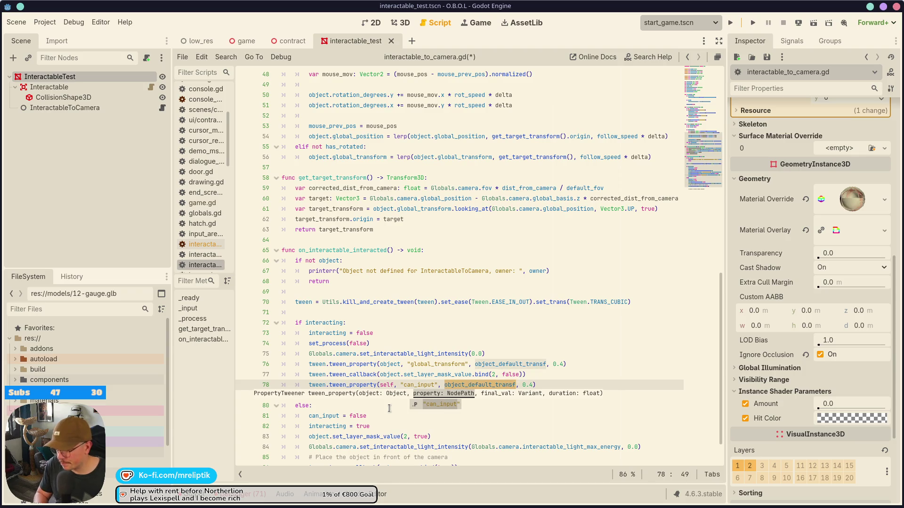
key("ctrl+Delete")
type("true")
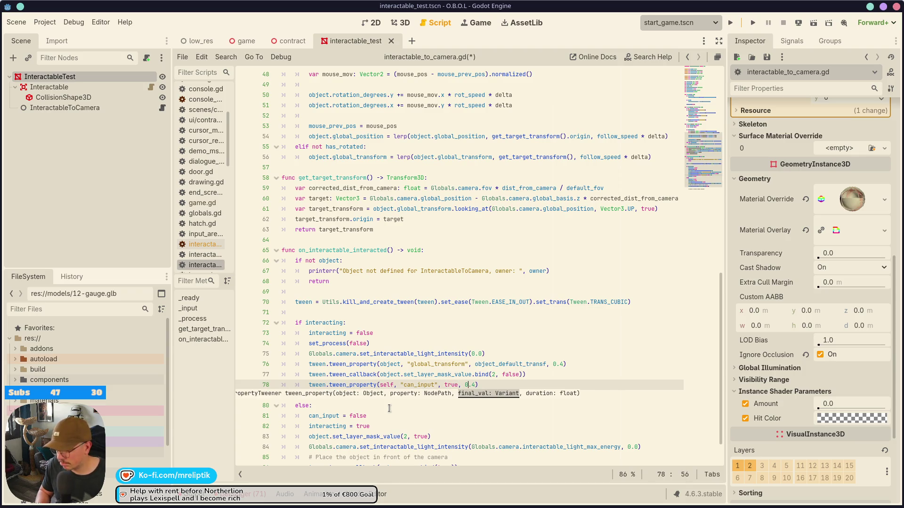
key("Down")
key("ctrl+shift+k")
key("ctrl+s")
key("F5")
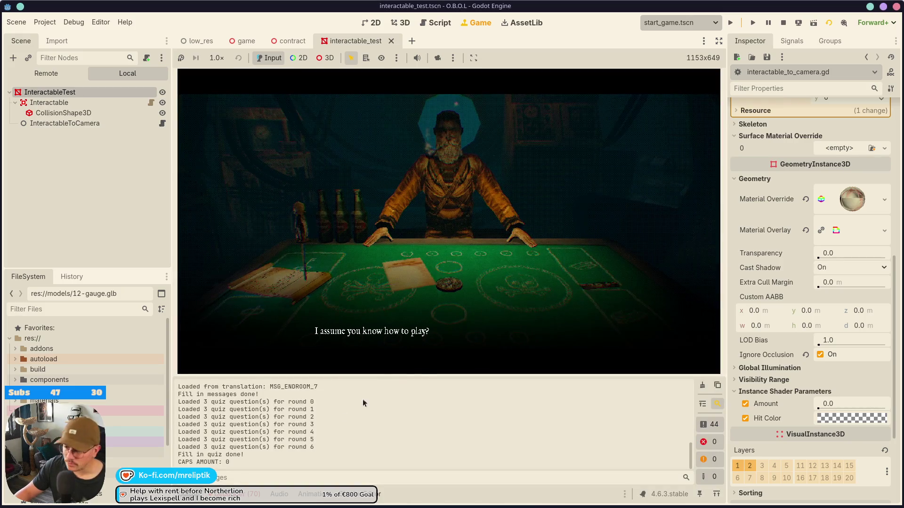
- Skip the intro dialogue and raise the evaluation form to the camera in the running game
key("ctrl+j")
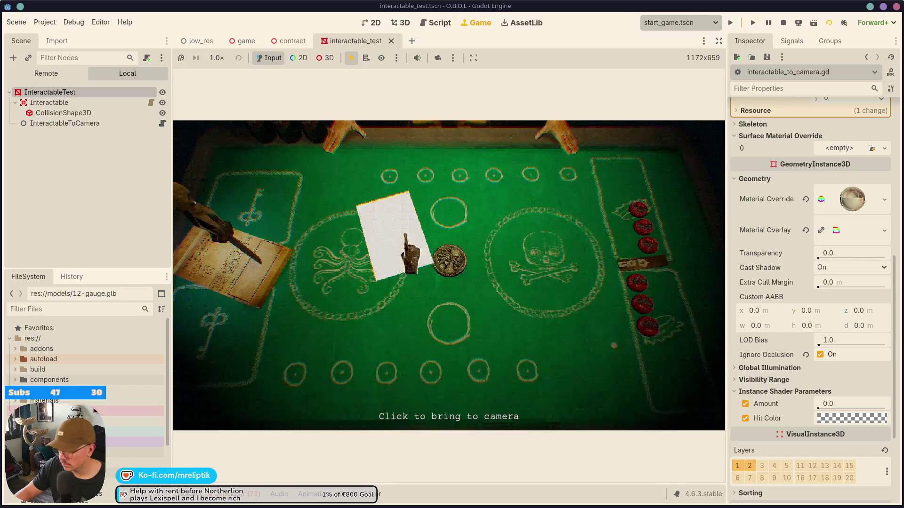
left_click(405, 255)
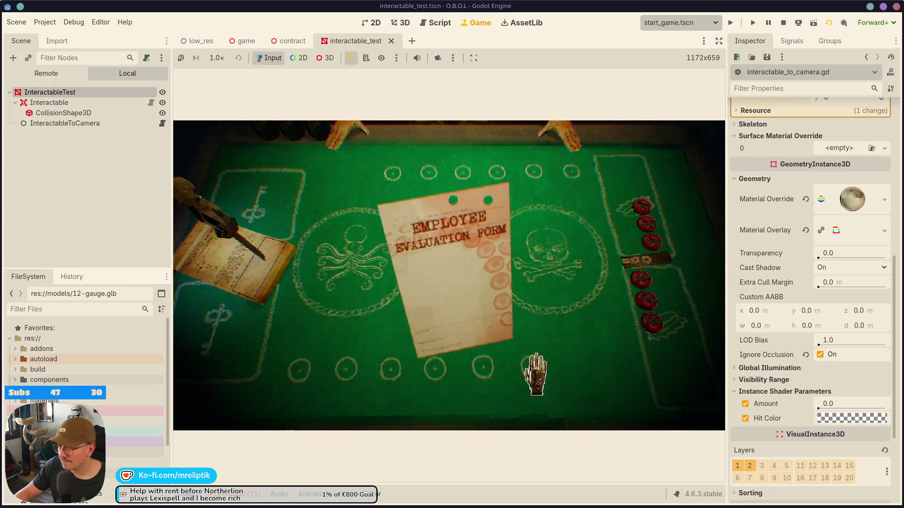
left_click(445, 264)
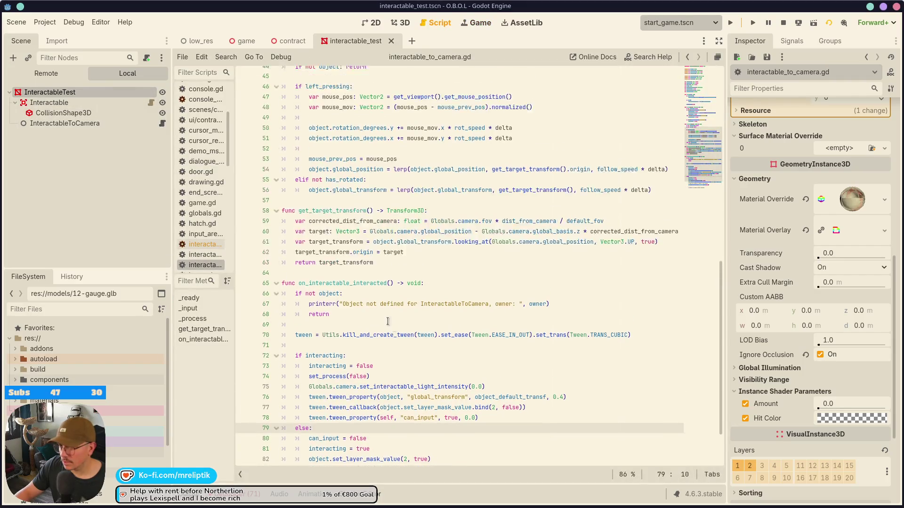
scroll(394, 316, "up", 8)
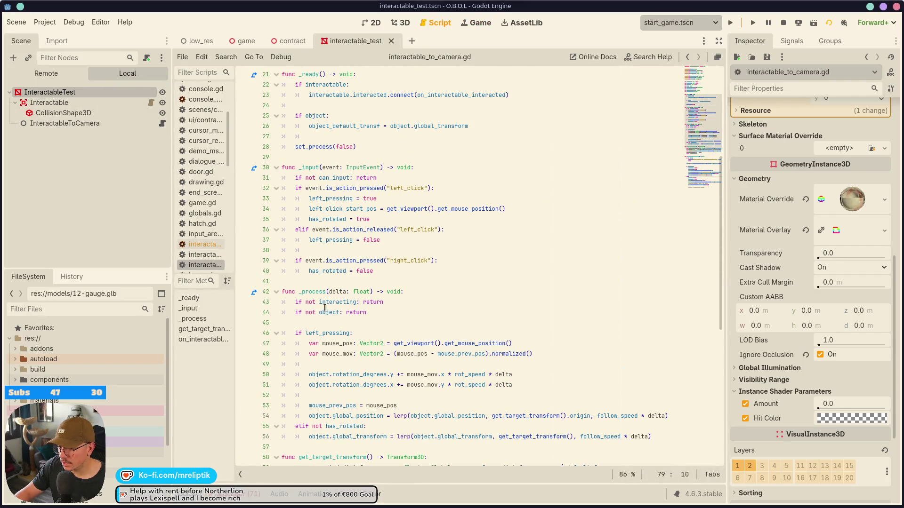
- Check the _input documentation and highlight every use of can_input
left_click(316, 168)
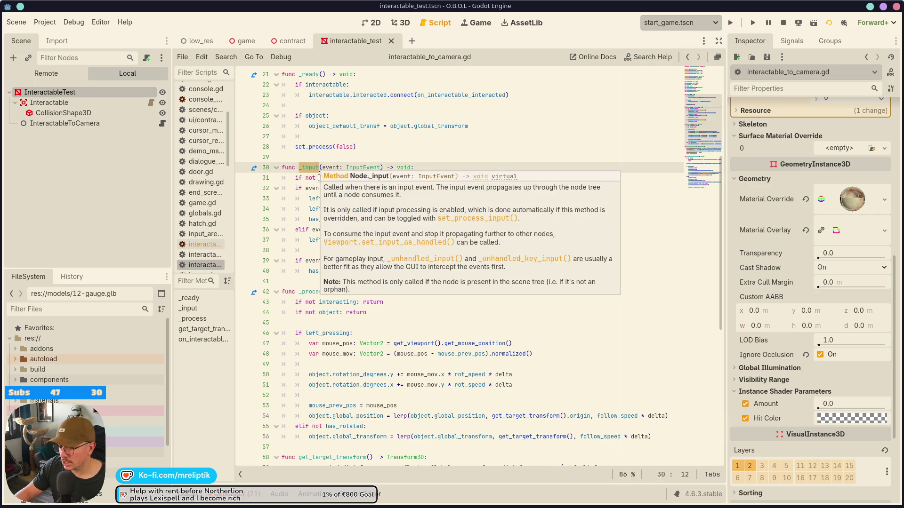
left_click(359, 178)
scroll(373, 332, "down", 8)
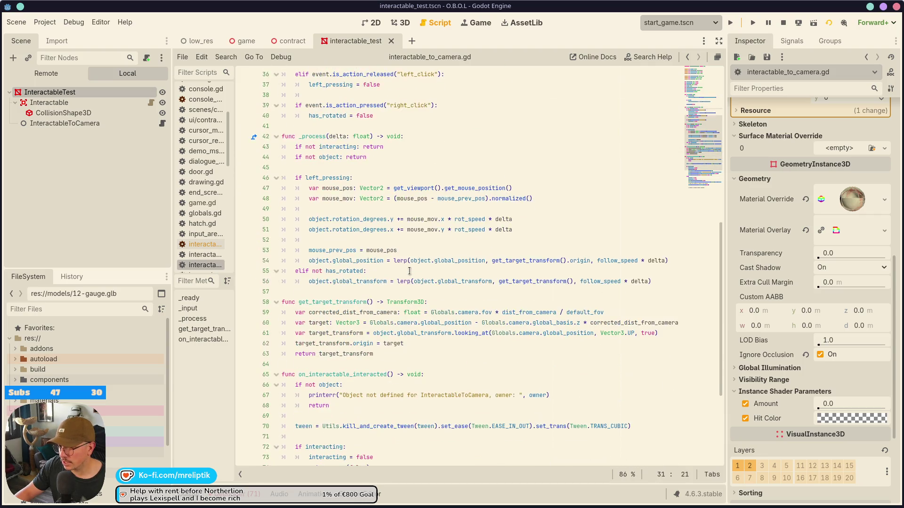
scroll(373, 332, "down", 2)
double_click(319, 386)
double_click(321, 376)
mouse_move(421, 356)
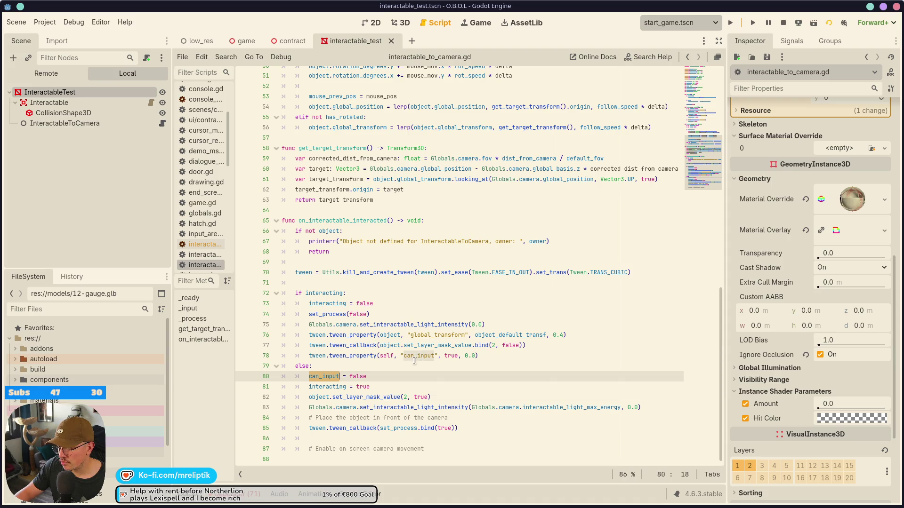
- Review left_pressing's uses and its true default on line 17, then run the project
scroll(394, 330, "up", 6)
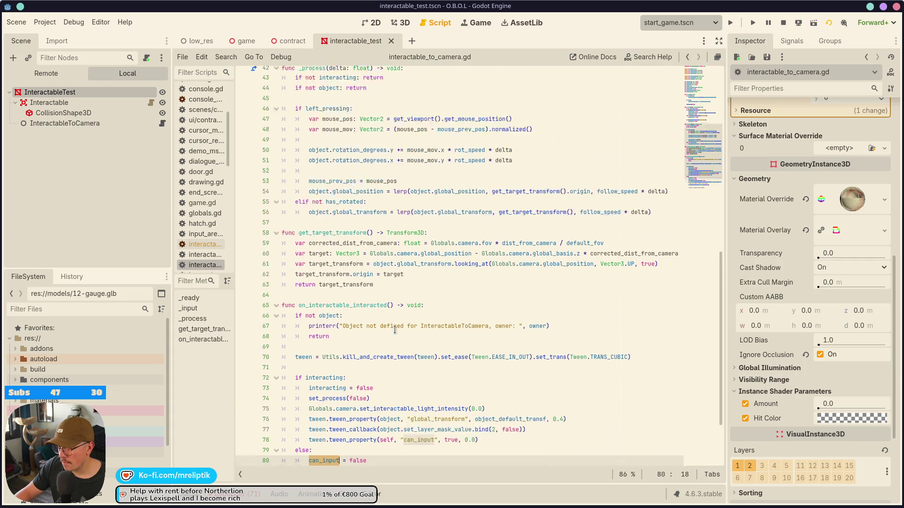
double_click(333, 210)
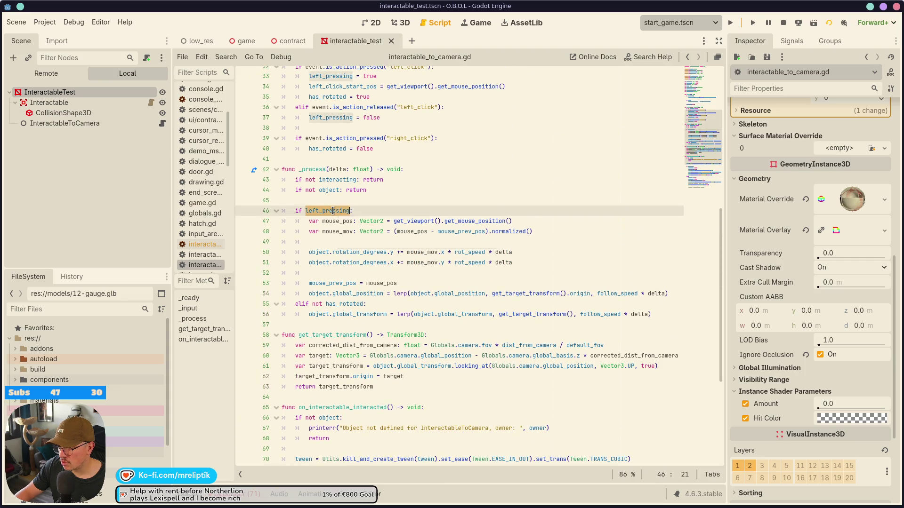
scroll(372, 311, "up", 4)
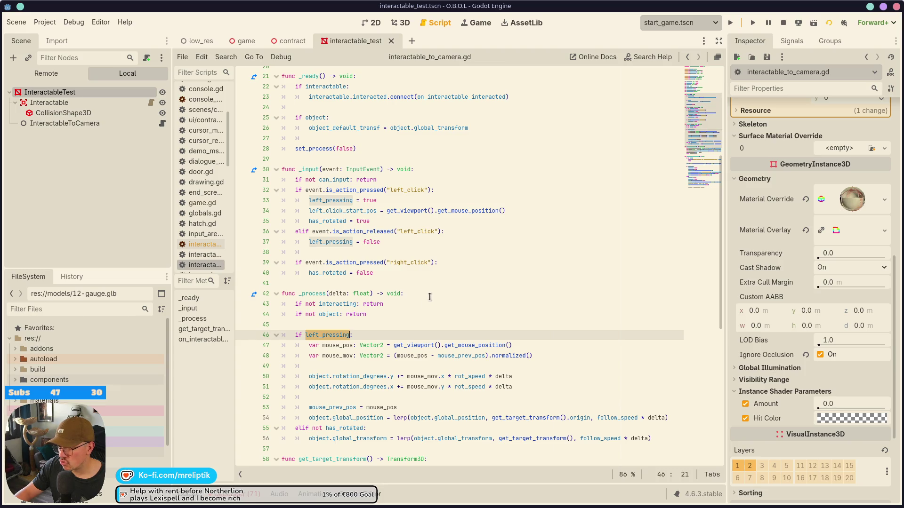
scroll(429, 296, "up", 6)
double_click(363, 220)
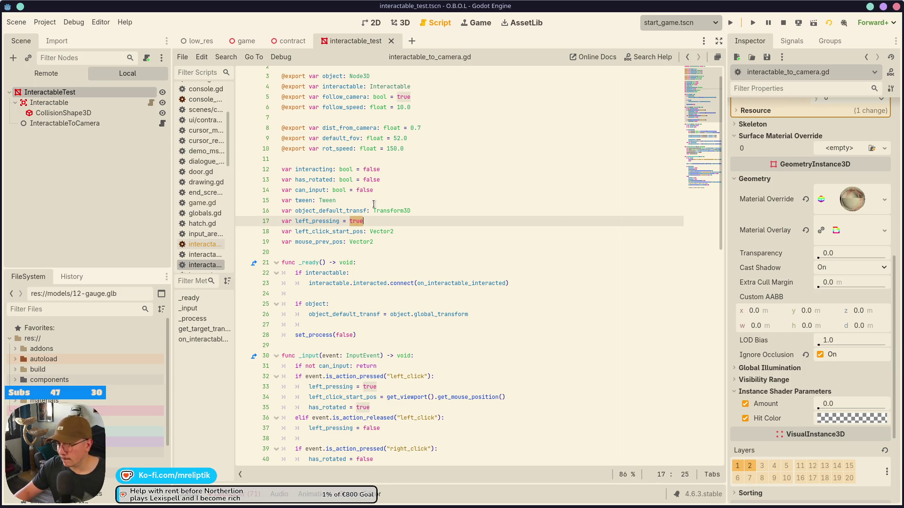
left_click(409, 188)
key("F6")
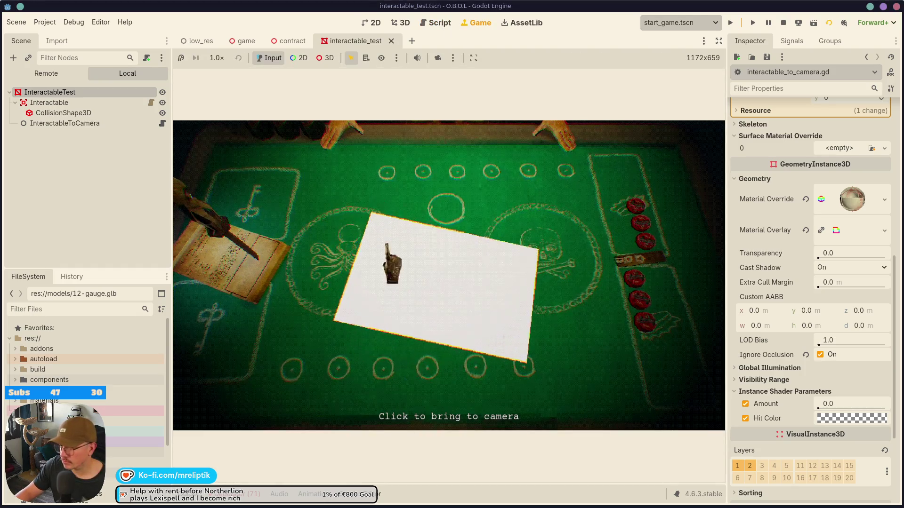
- Lift the evaluation form to the camera, set it down, pick it up again, then go back to the script
left_click(329, 311)
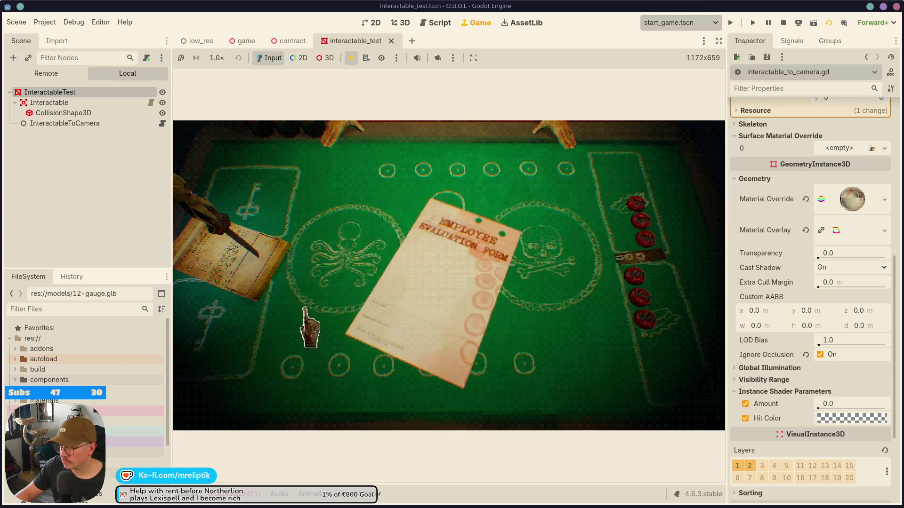
left_click(591, 283)
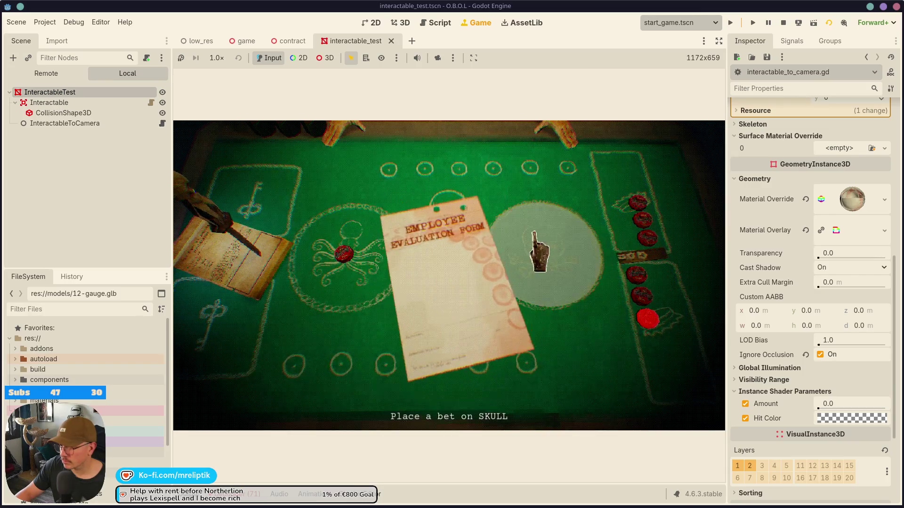
left_click(445, 170)
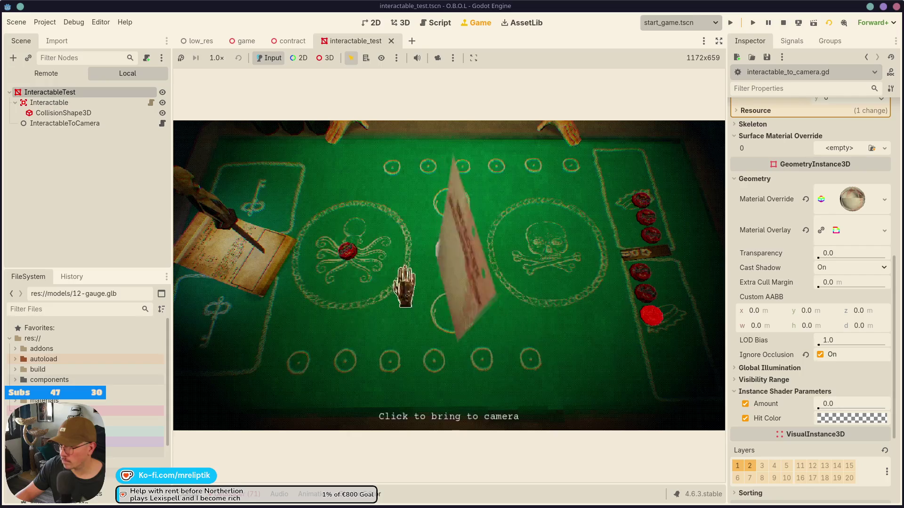
key("ctrl+F3")
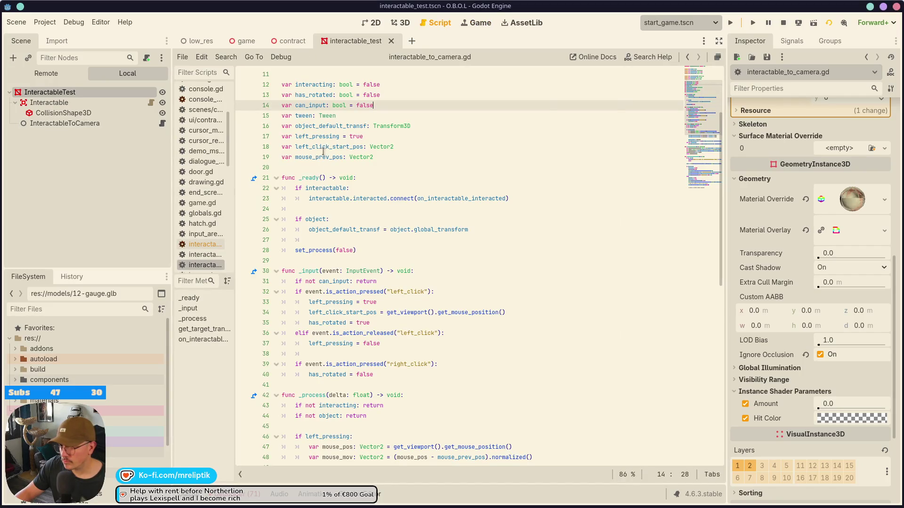
- Change the can_input tween value from true to false and save
scroll(319, 103, "down", 3)
double_click(328, 187)
scroll(349, 372, "down", 8)
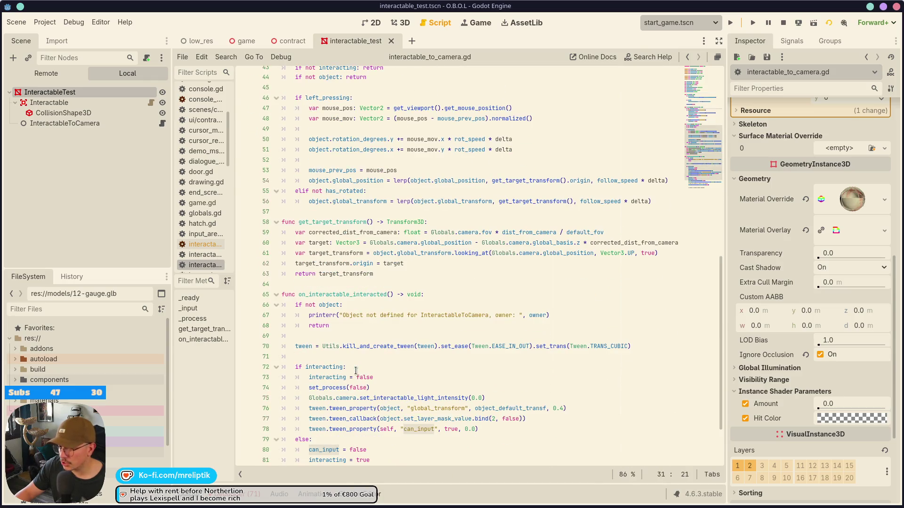
scroll(343, 382, "down", 2)
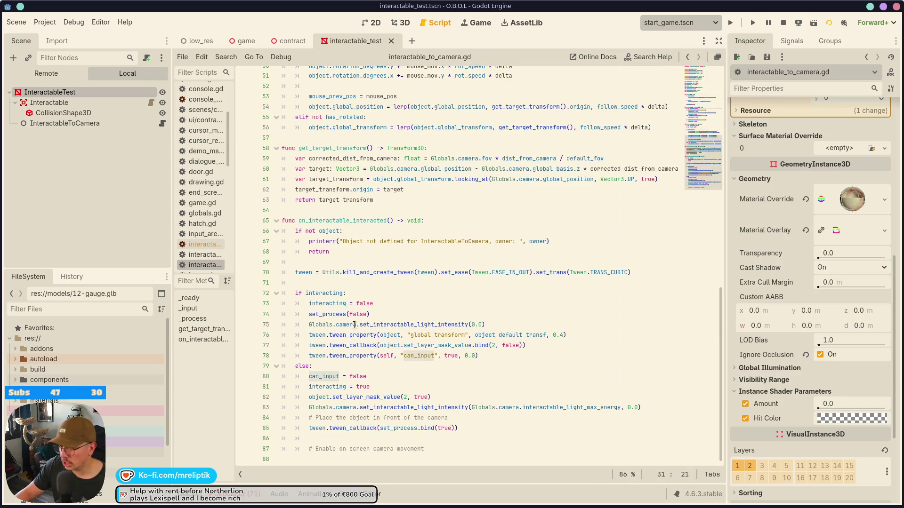
double_click(325, 293)
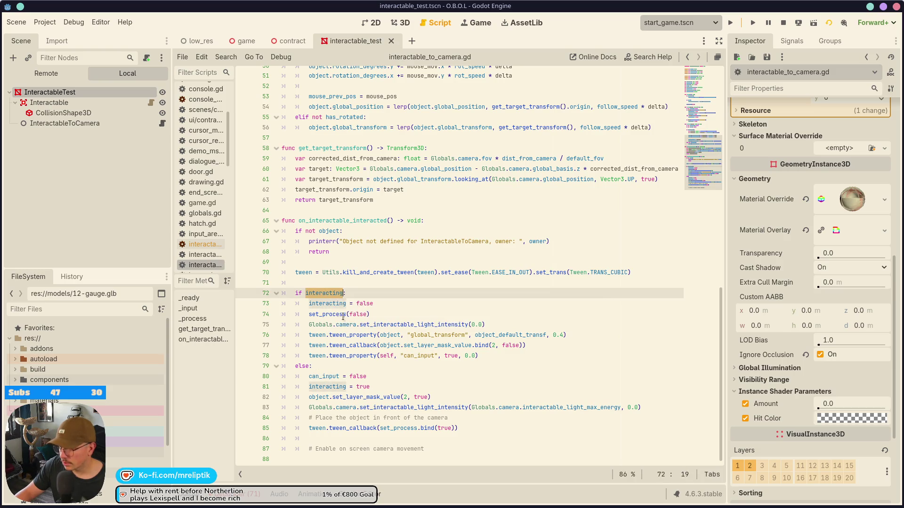
double_click(449, 357)
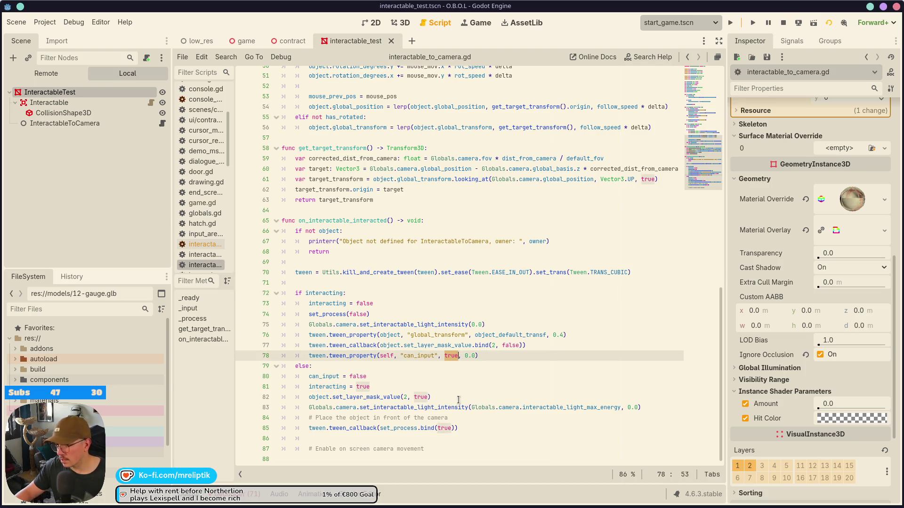
type("false")
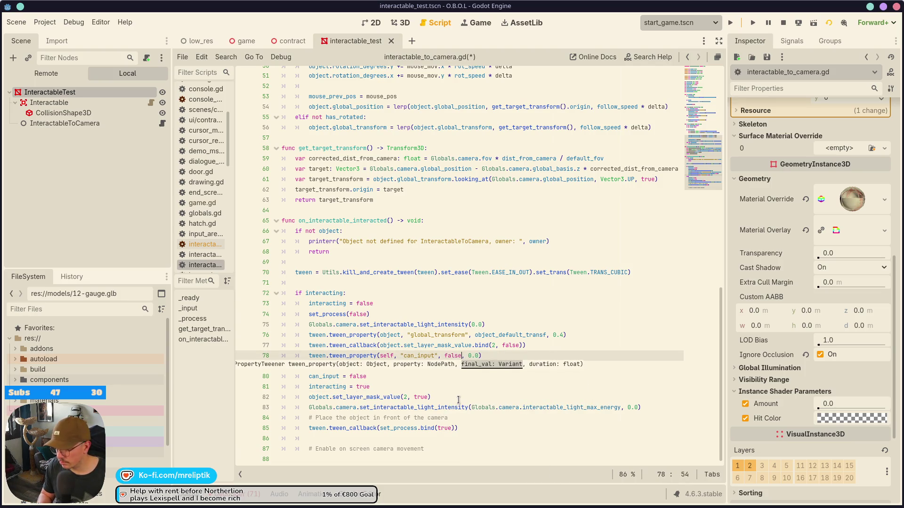
key("ctrl+s")
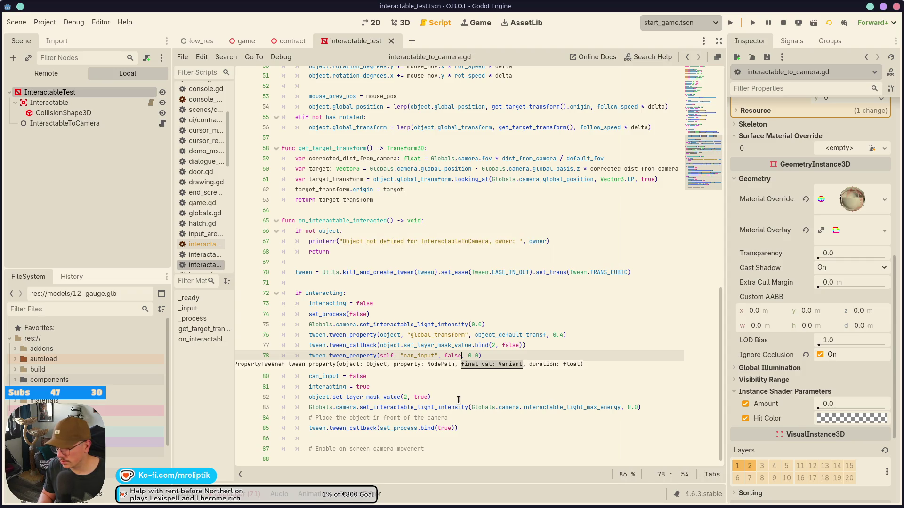
left_click(445, 367)
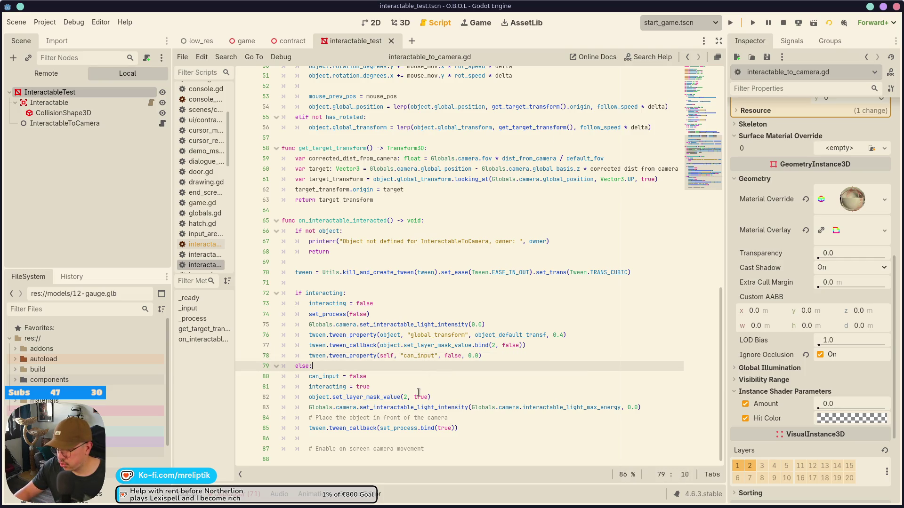
- Add can_input = false after set_process(false) on line 74 and save
left_click(396, 315)
key("Return")
type("can")
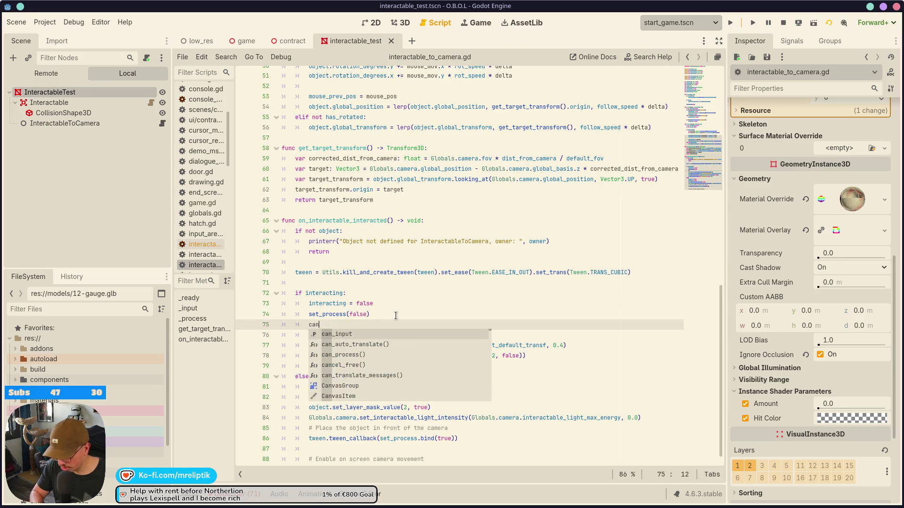
type("_input\", false")
key("ctrl+s")
key("Down")
key("Down")
key("Down")
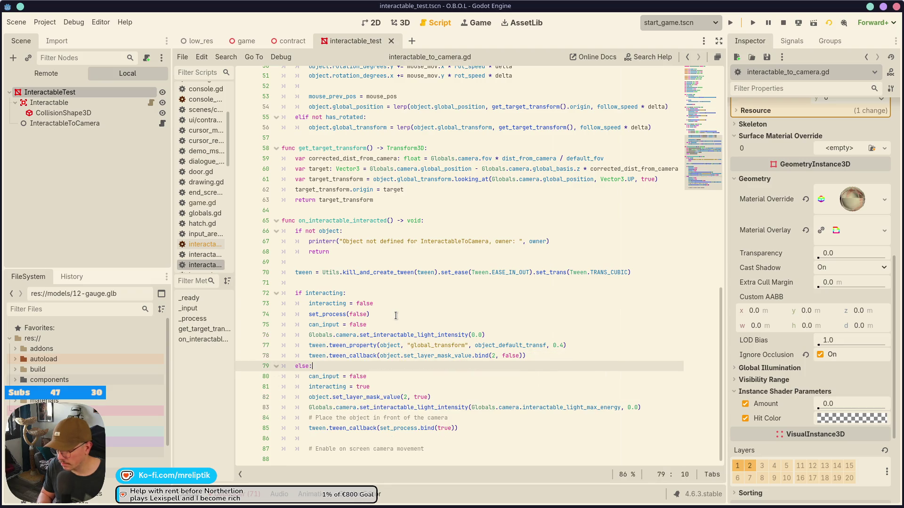
- Delete the can_input tween line and place can_input = true at the top of the else branch
key("ctrl+shift+k")
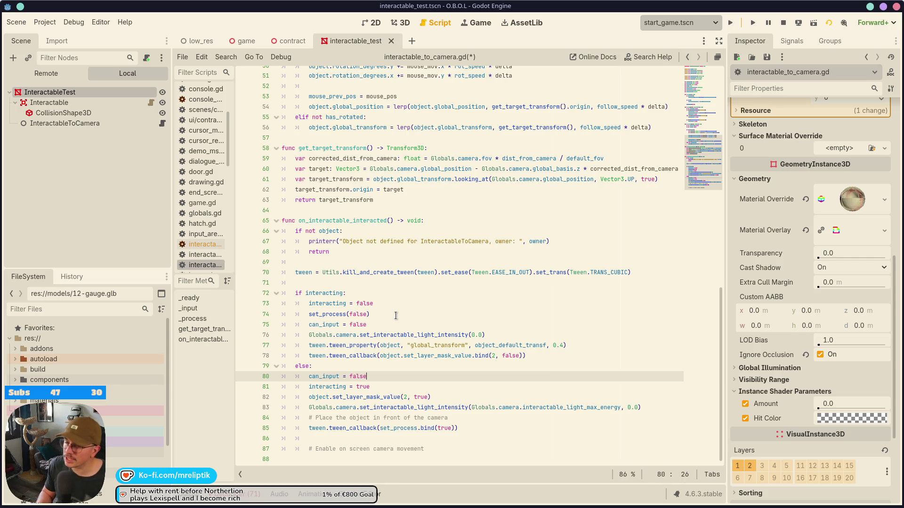
key("alt+Down")
key("alt+Down")
key("alt+Down")
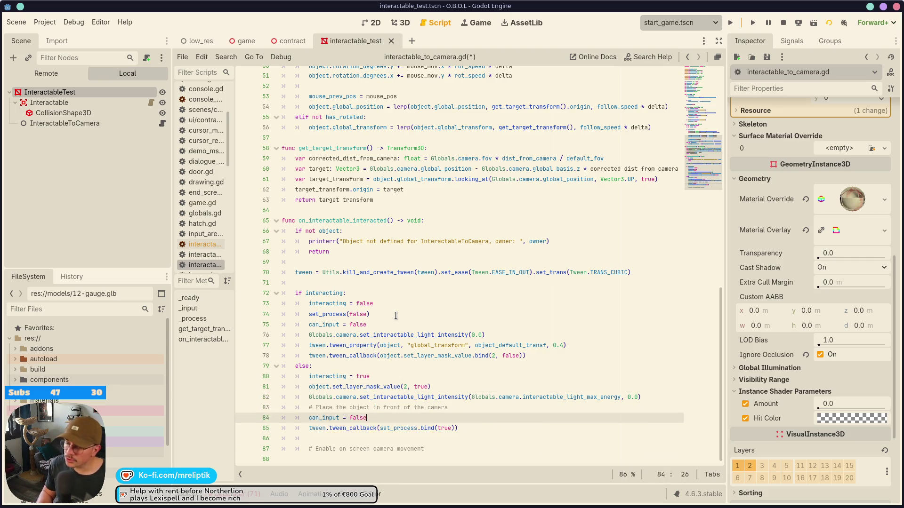
key("alt+Down")
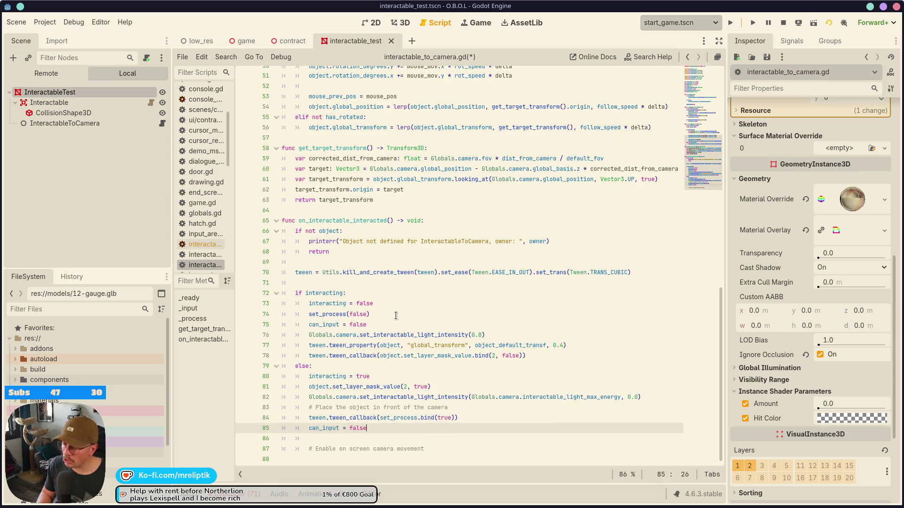
key("alt+Up")
key("alt+Down")
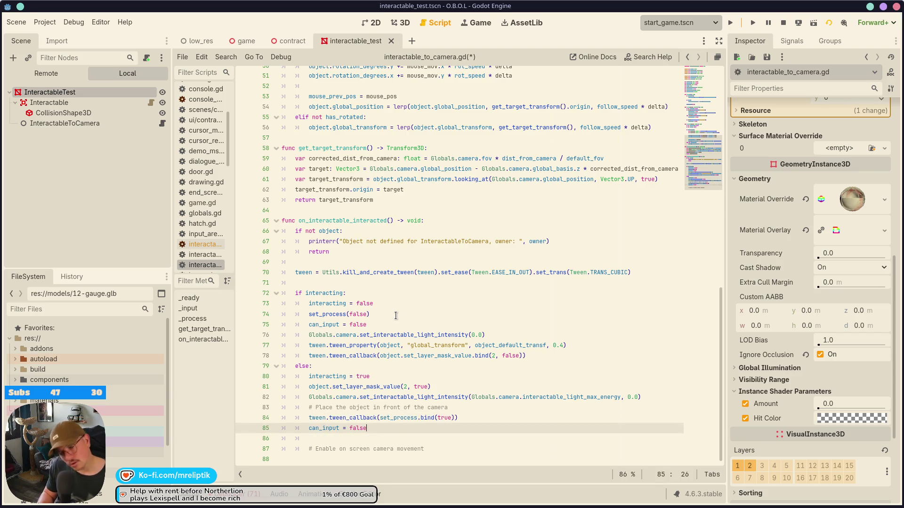
key("ctrl+shift+Left")
type("true")
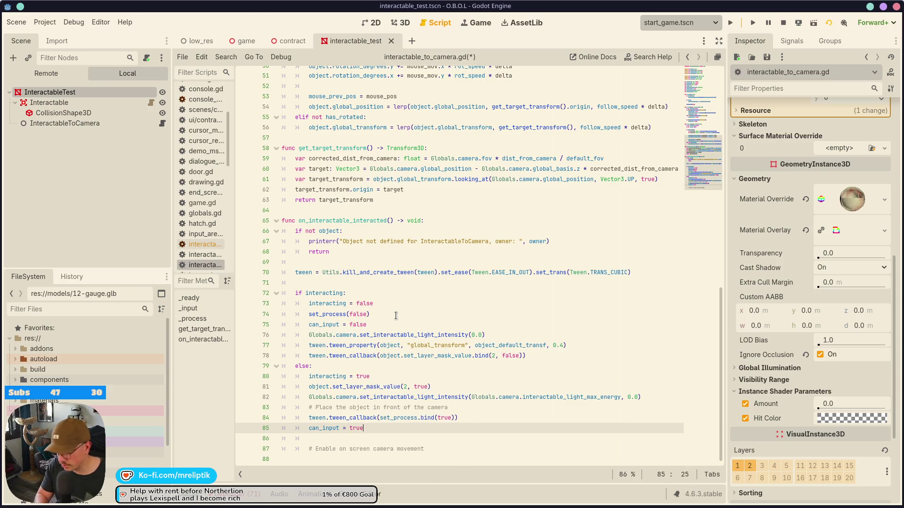
key("alt+Up")
key("alt+Up")
key("alt+Up")
key("alt+Up")
key("alt+Up")
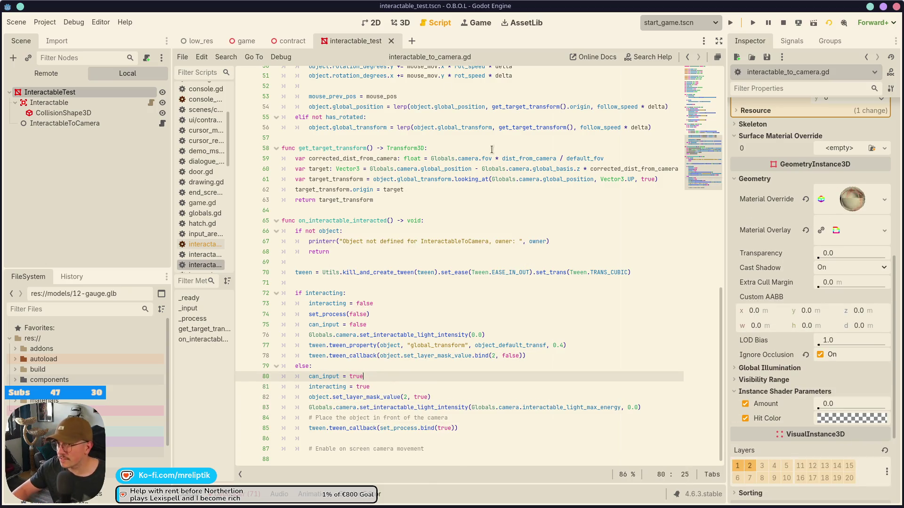
- Stop and relaunch the game, hiding the side panels to enlarge the game view
left_click(480, 23)
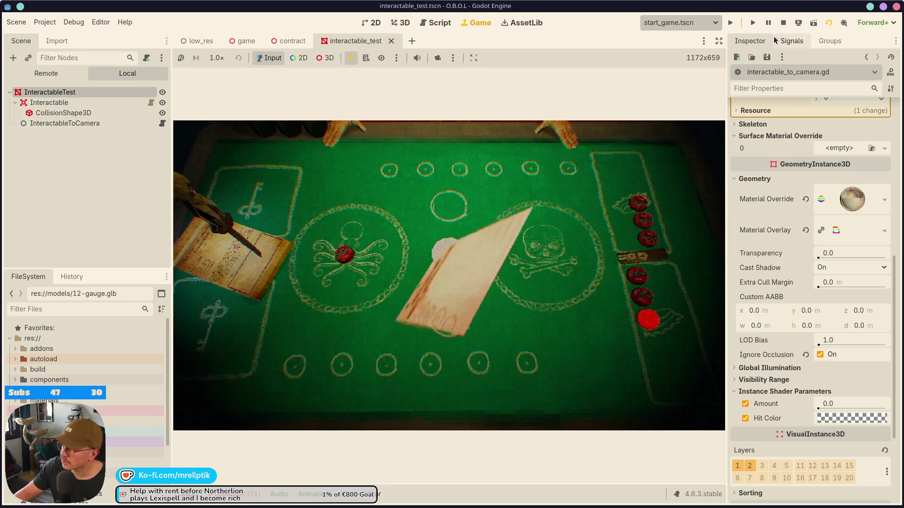
left_click(730, 23)
left_click(730, 23)
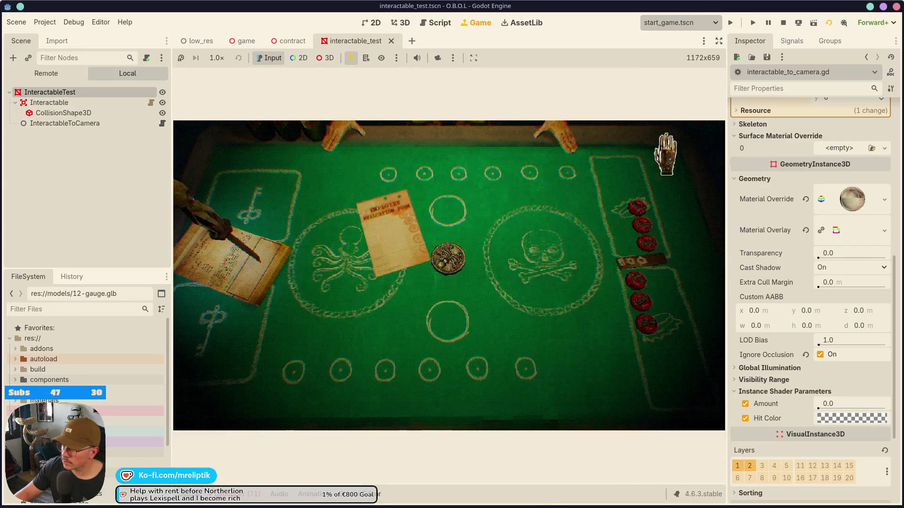
left_click(719, 41)
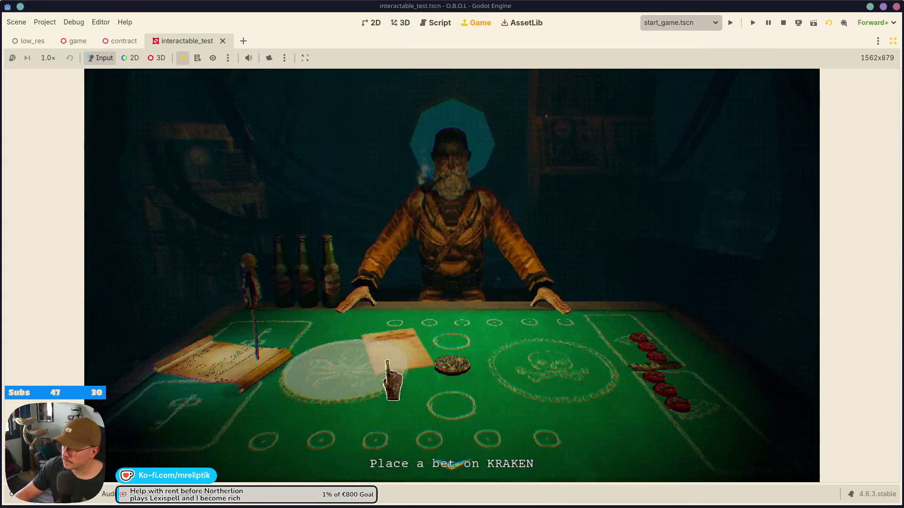
- Lift the evaluation form, rotate it to inspect it, and put it back on the table
left_click(386, 325)
left_click(476, 339)
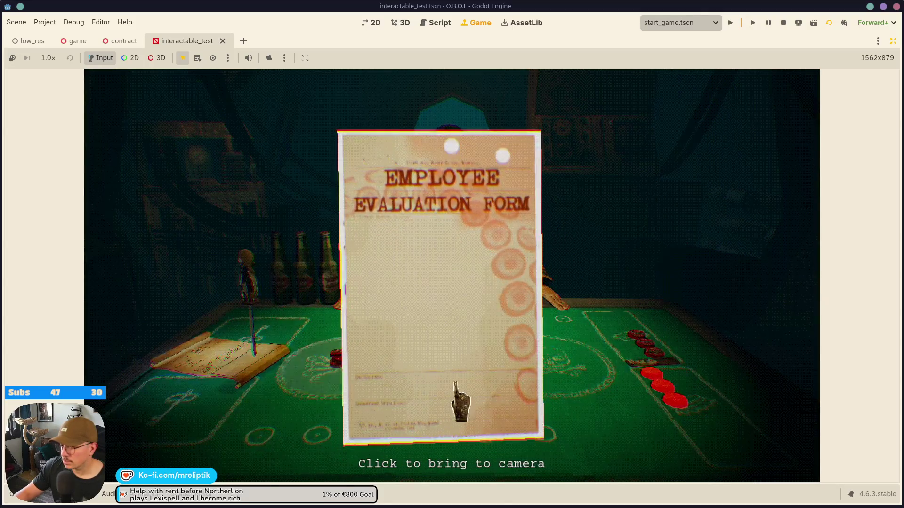
left_click(235, 402)
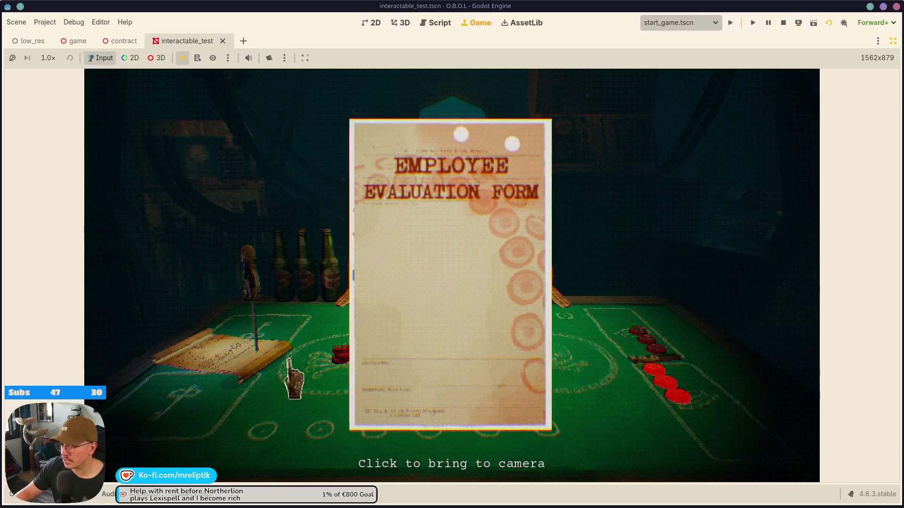
- Repeatedly lift and drop the form to test quick toggling, then stop the game
left_click(529, 303)
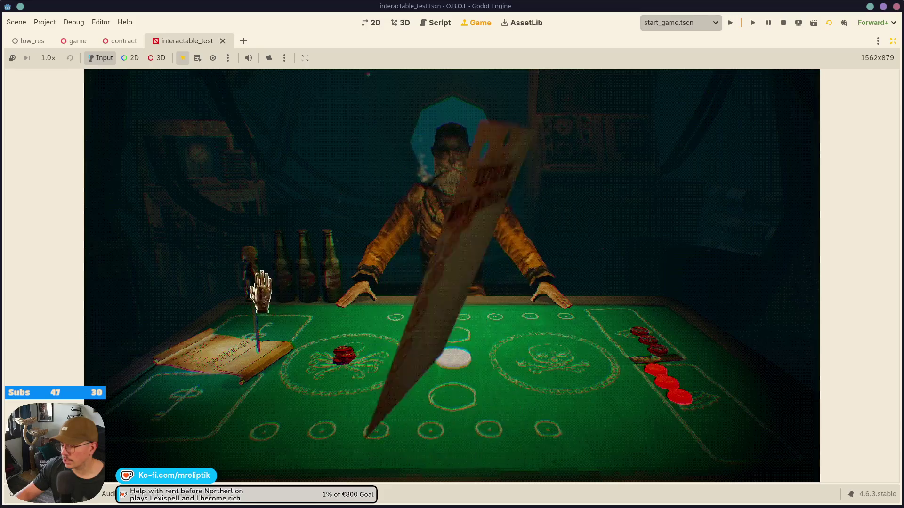
left_click(500, 347)
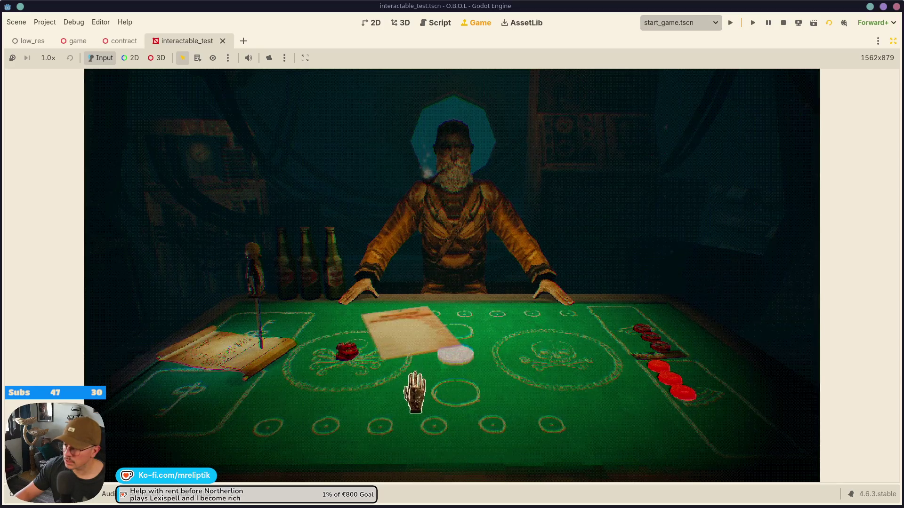
left_click(447, 405)
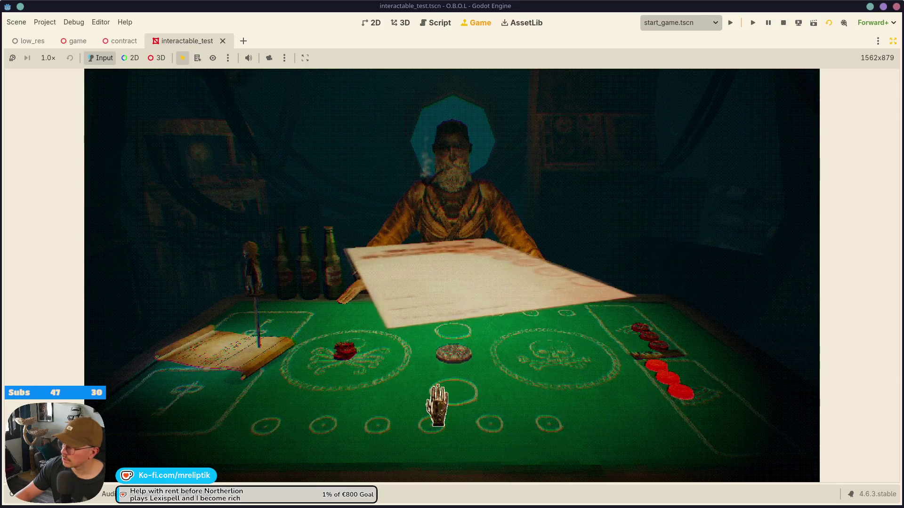
left_click(347, 424)
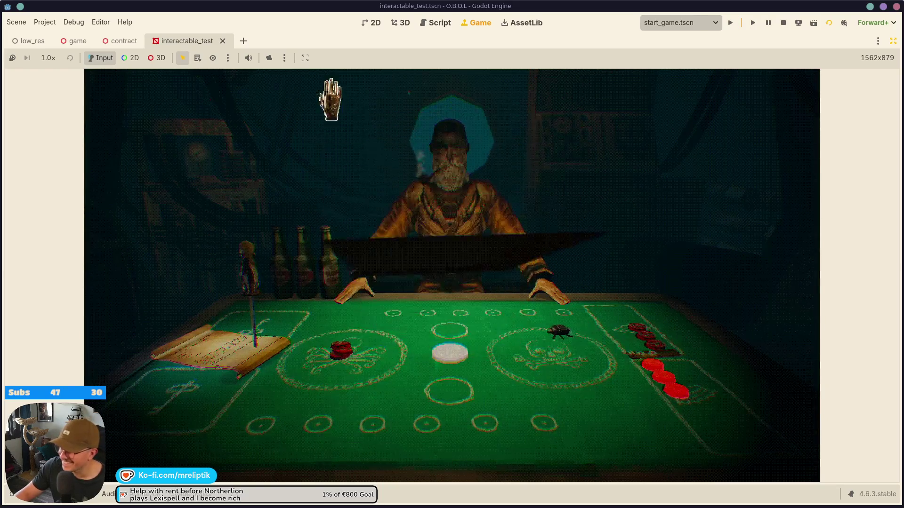
left_click(609, 257)
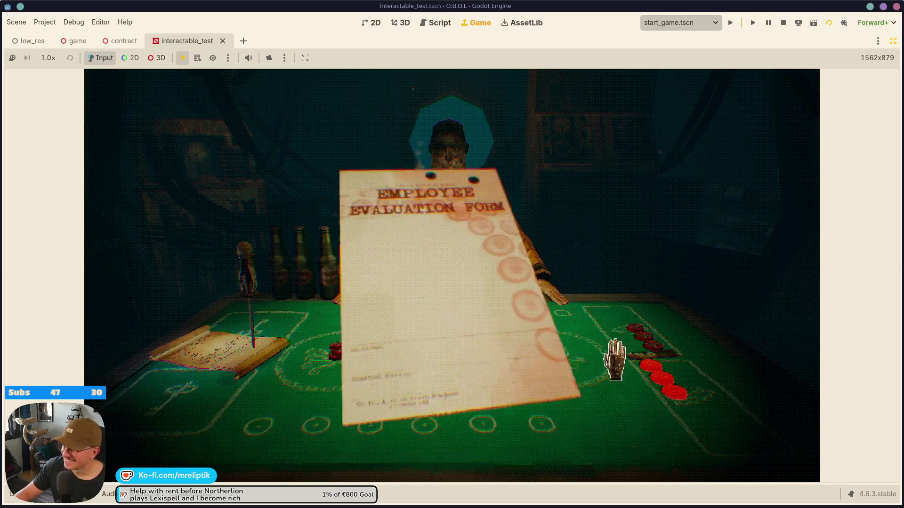
left_click(462, 296)
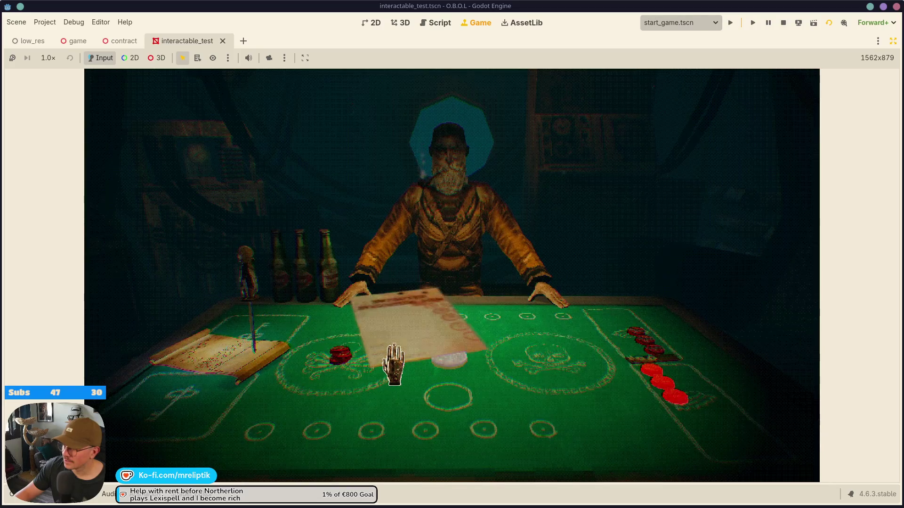
left_click(425, 358)
left_click(440, 308)
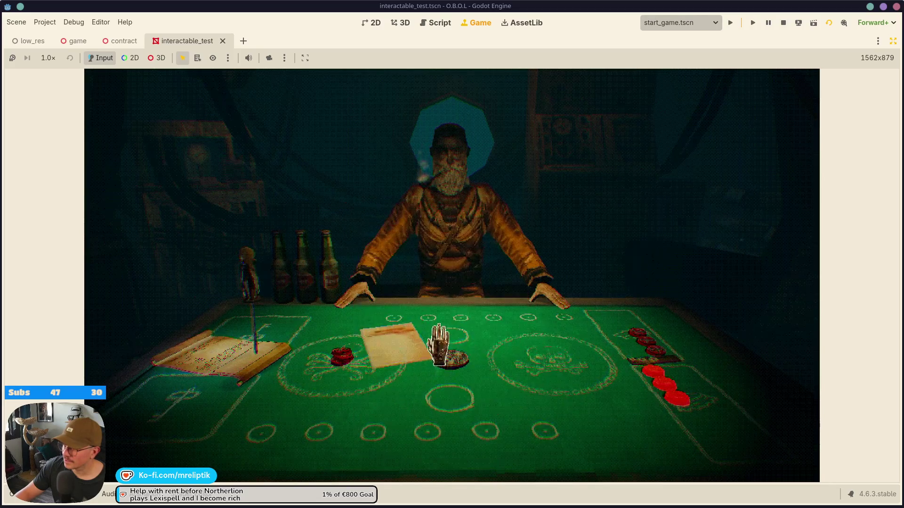
left_click(783, 23)
- Move line 75's can_input = false above set_process(false) and save
scroll(195, 317, "down", 1)
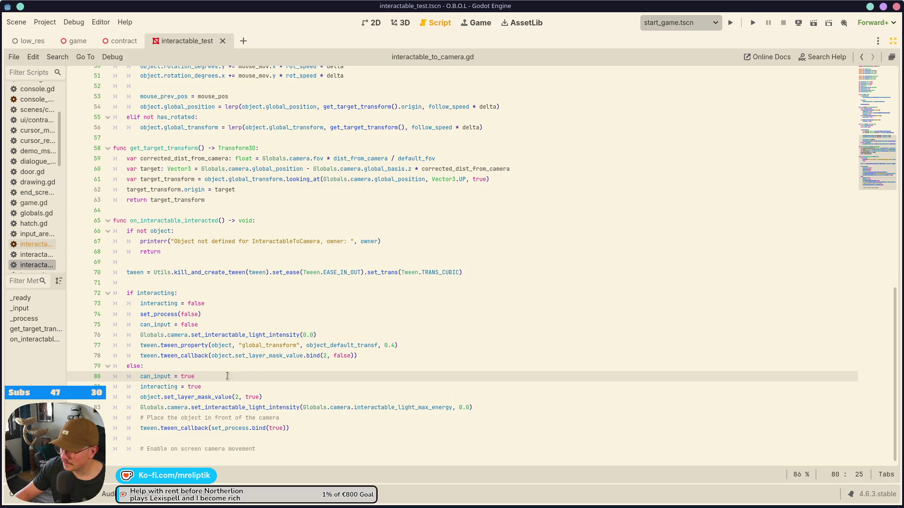
double_click(151, 325)
left_click(221, 325)
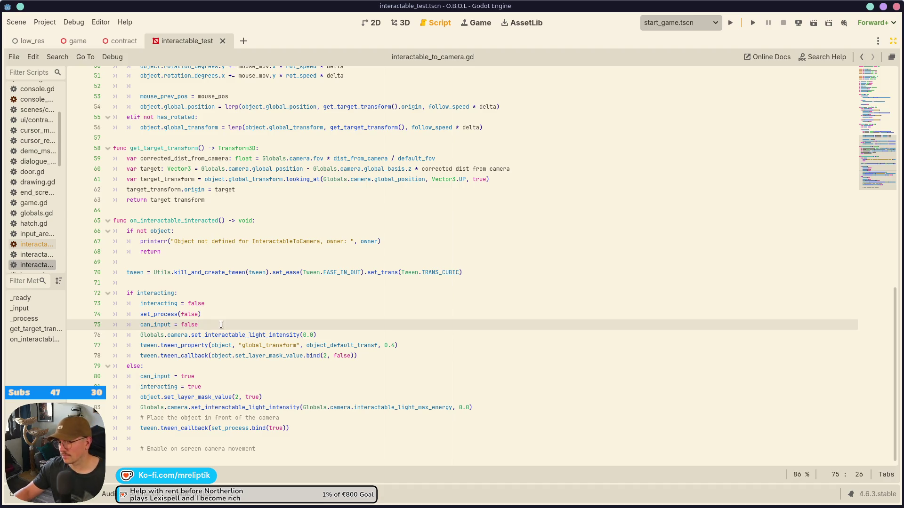
key("alt+Up")
key("ctrl+s")
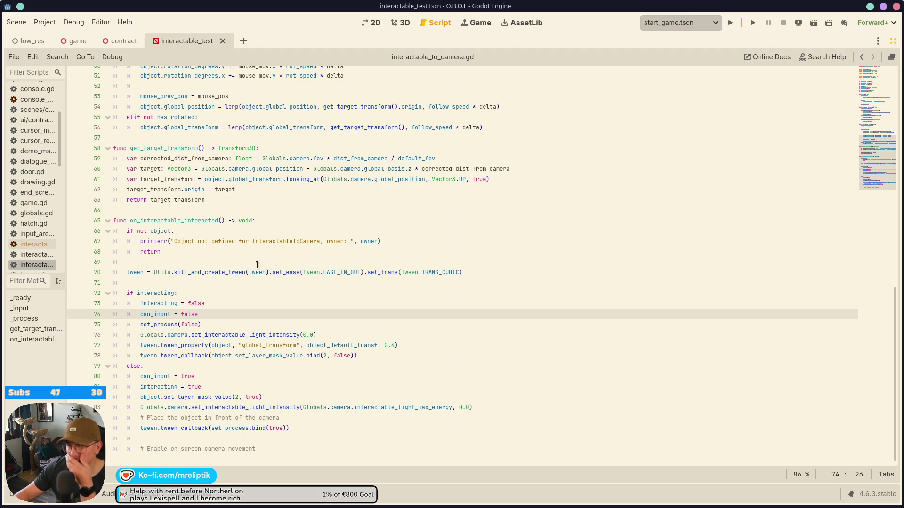
scroll(244, 329, "up", 5)
scroll(251, 362, "up", 3)
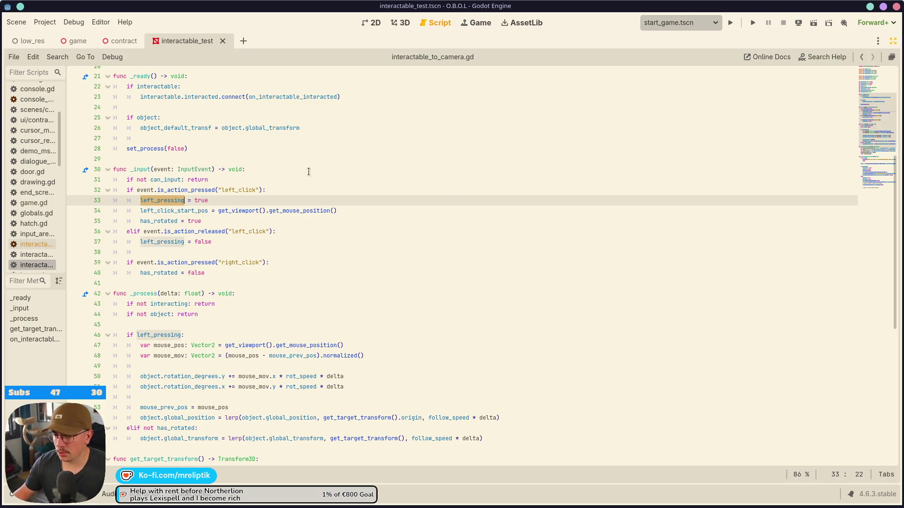
- Add tween.tween_interval(0.3) on a new line after line 85's tween_callback
scroll(292, 159, "down", 10)
left_click(281, 325)
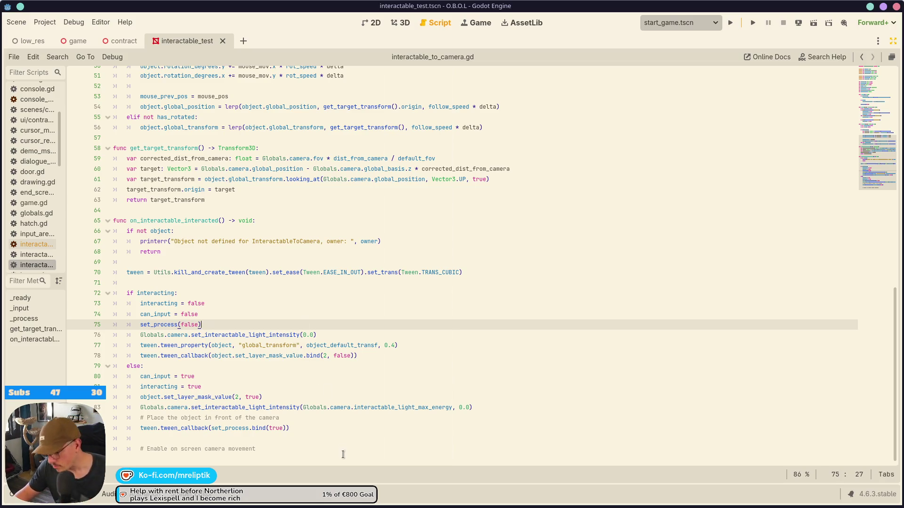
left_click(333, 428)
double_click(149, 428)
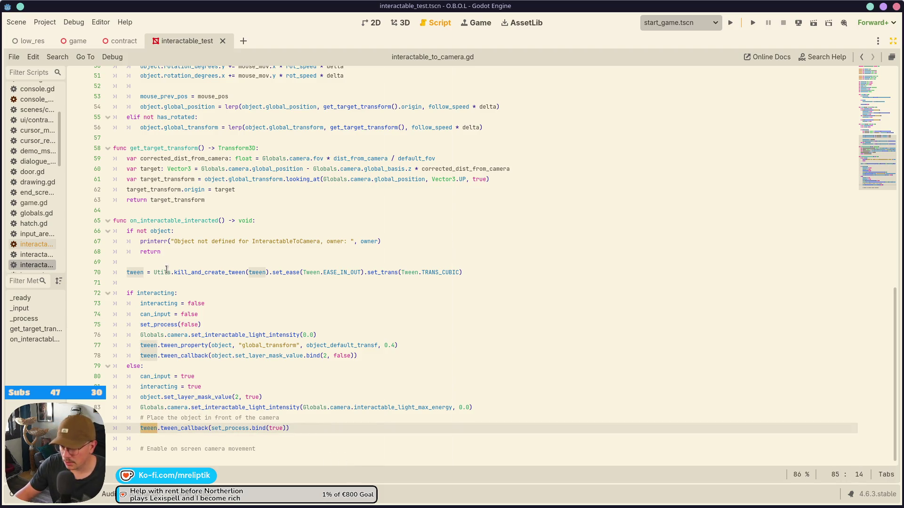
left_click(306, 429)
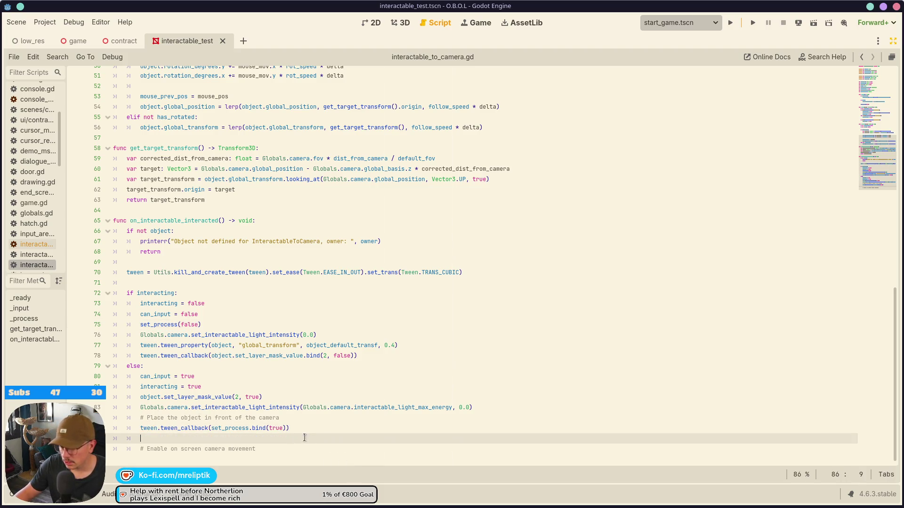
key("Return")
type("tween.twee")
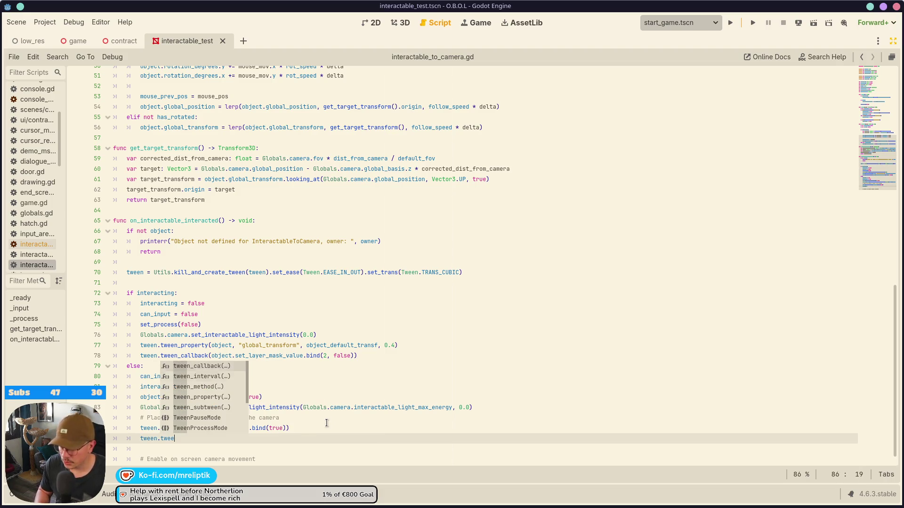
key("Down")
key("Return")
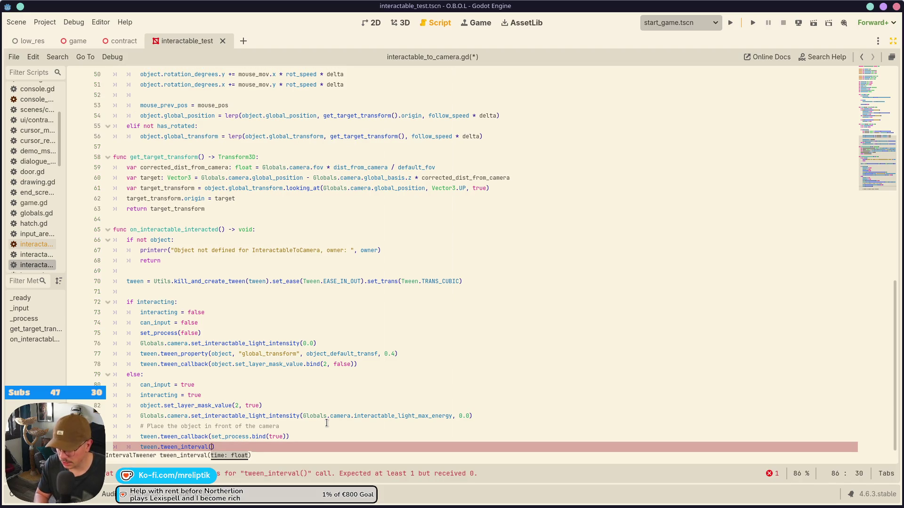
type("0.3")
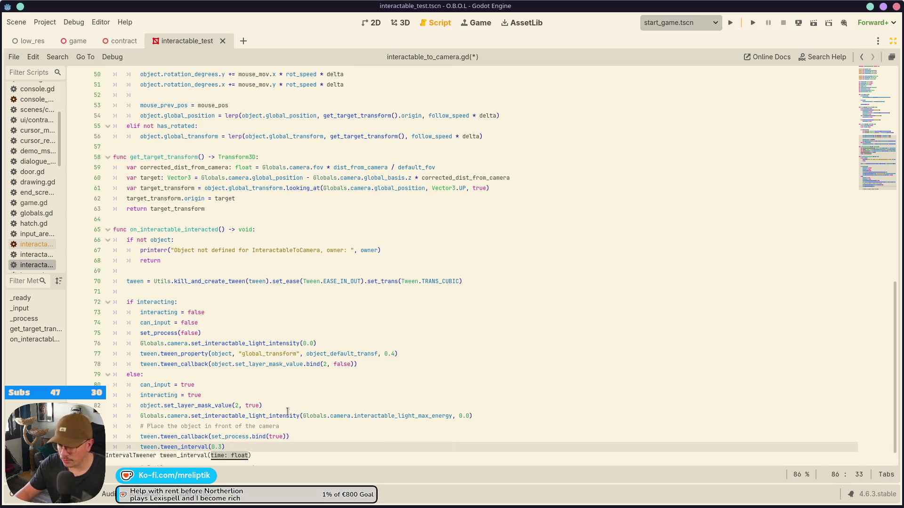
- Duplicate that line and turn it into tween_property(self, "can…"
key("ctrl+shift+d")
key("End")
key("Down")
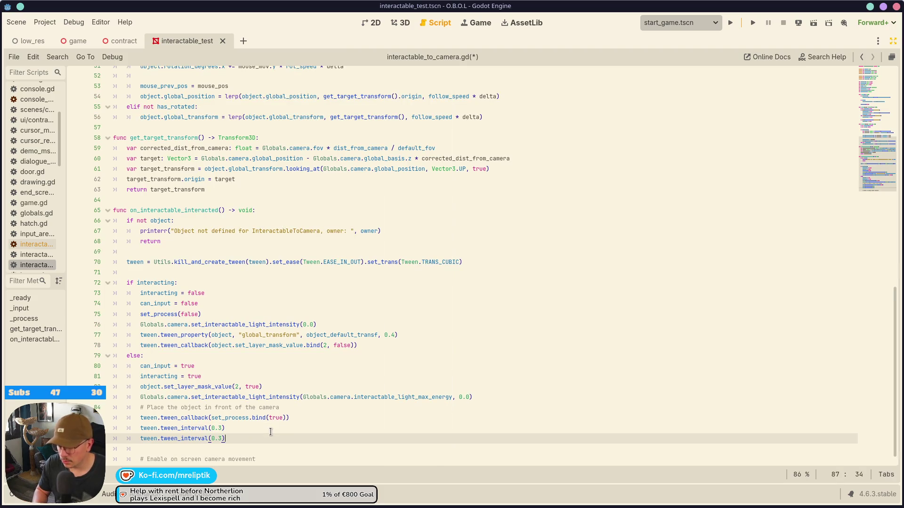
key("Left")
key("shift+Left")
key("BackSpace")
key("BackSpace")
key("BackSpace")
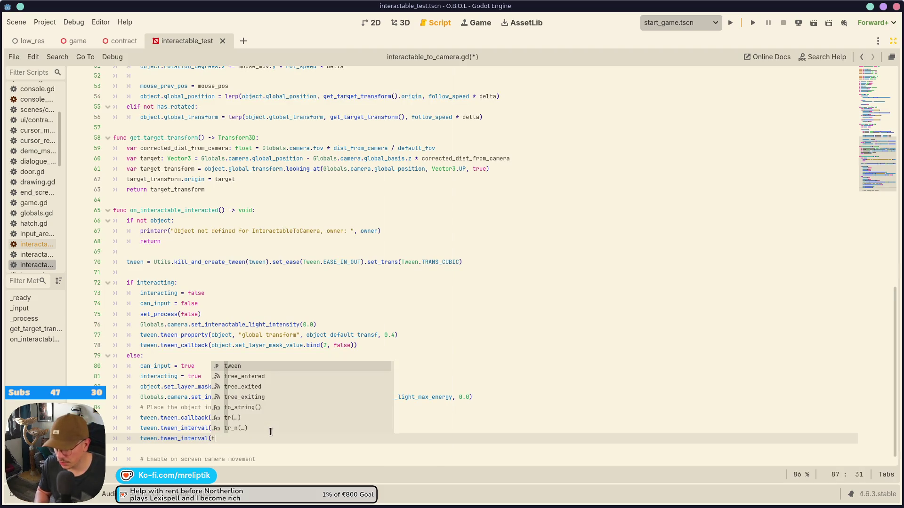
key("Down")
key("Down")
key("Down")
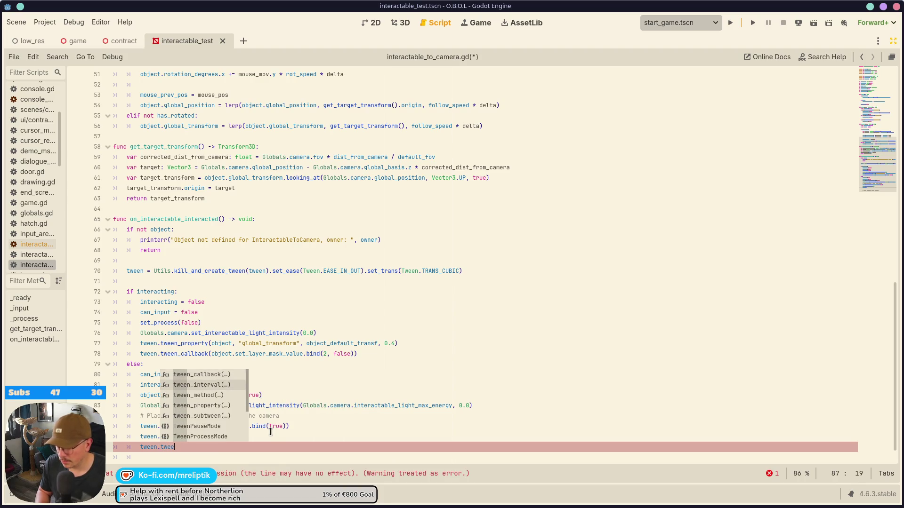
key("Return")
type("self, \"can")
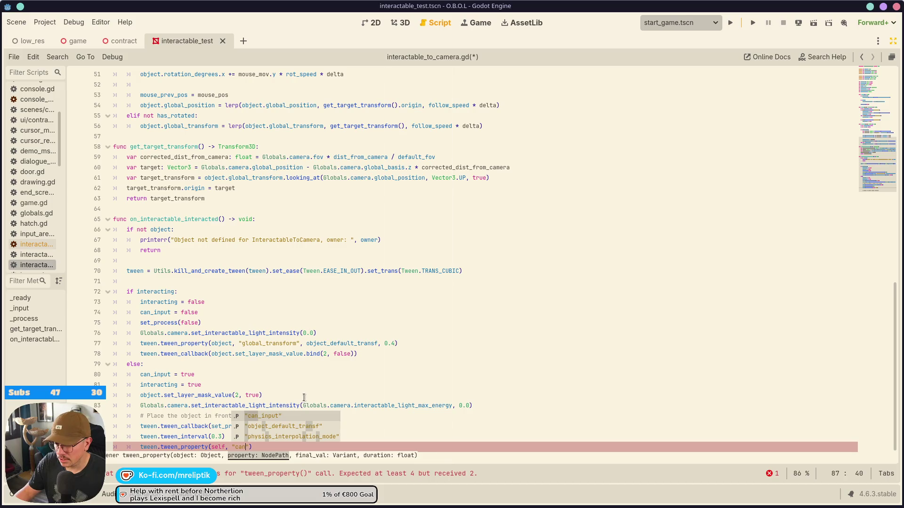
- Complete the call as tween_property(self, "can_input", true, 0.0) and save
key("Escape")
scroll(311, 395, "down", 1)
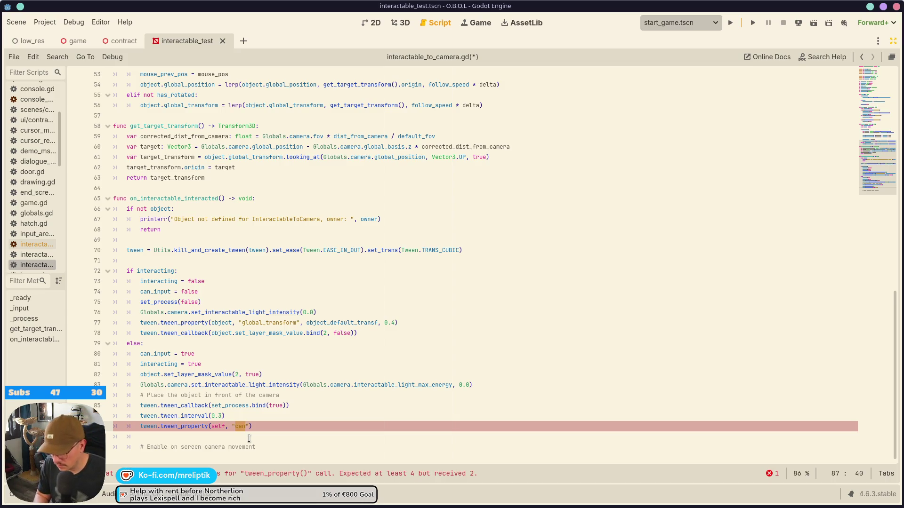
key("BackSpace")
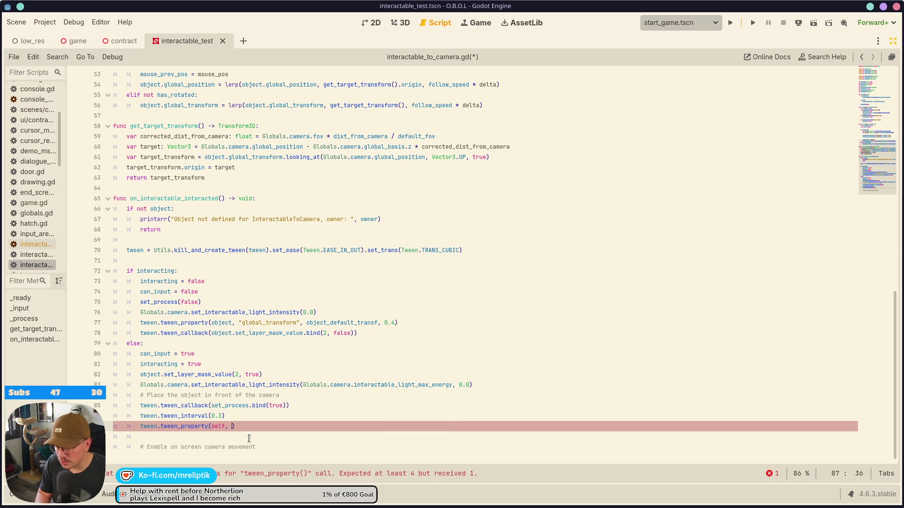
key("ctrl+space")
key("Return")
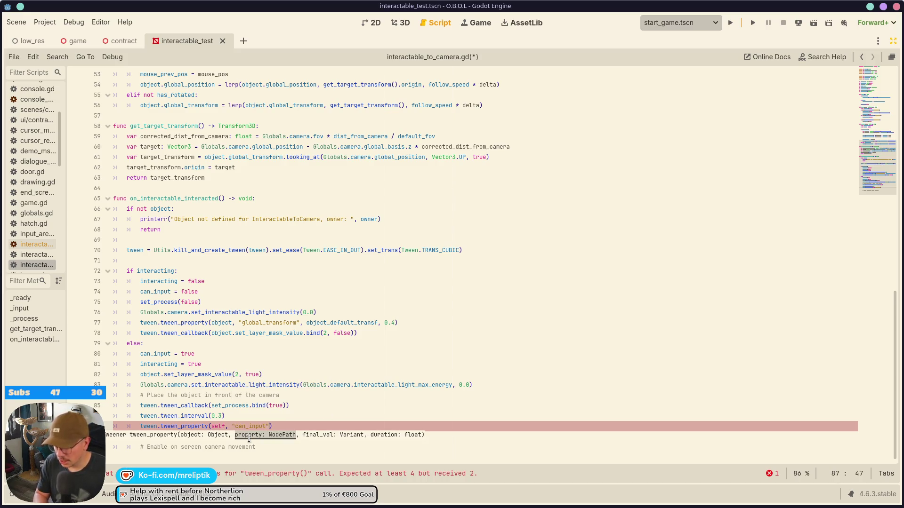
type(", true")
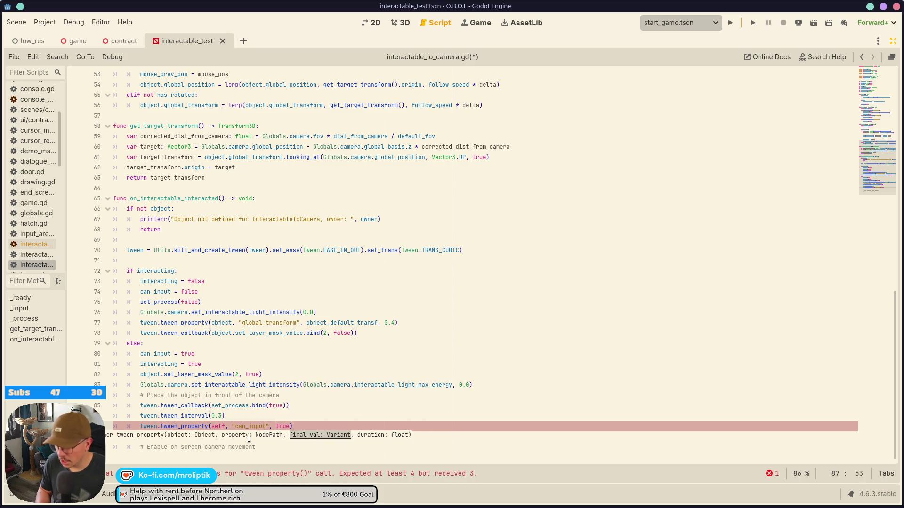
type(", 0.0")
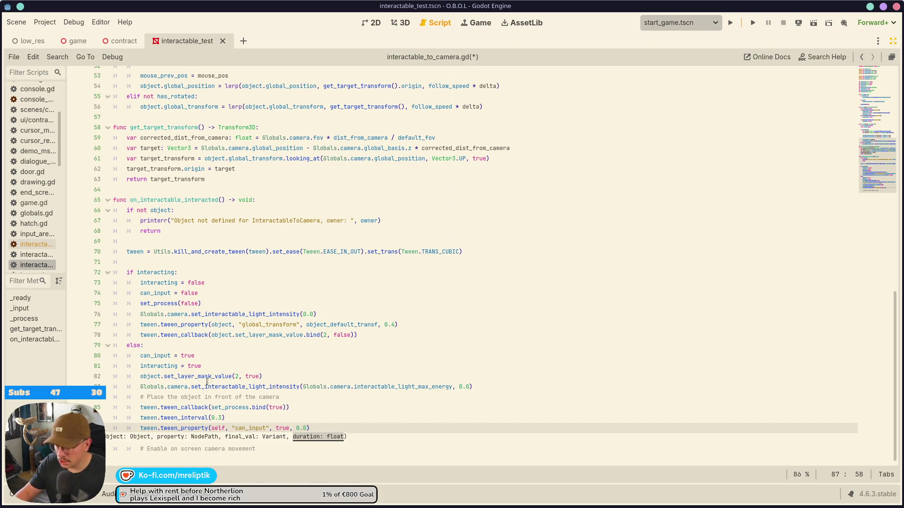
left_click(219, 354)
key("ctrl+s")
- Delete the line just above the camera movement comment
scroll(260, 277, "up", 5)
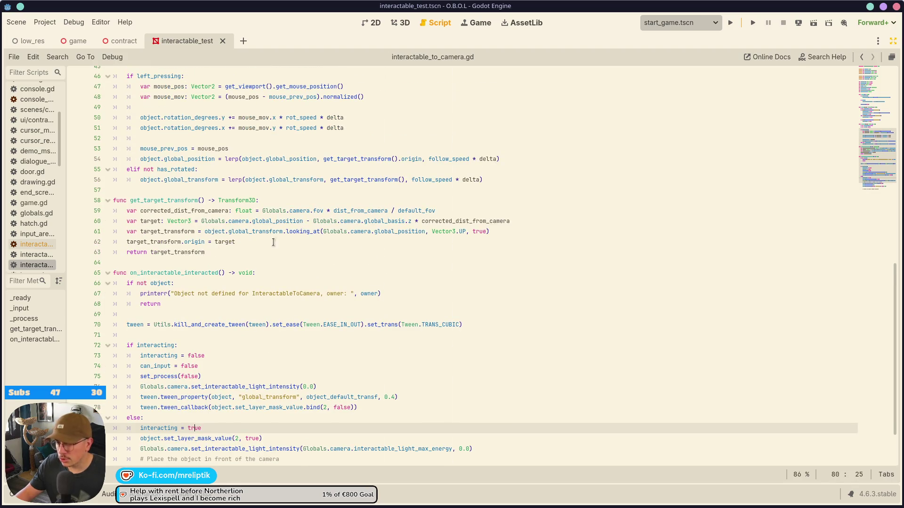
scroll(260, 278, "down", 4)
left_click(279, 448)
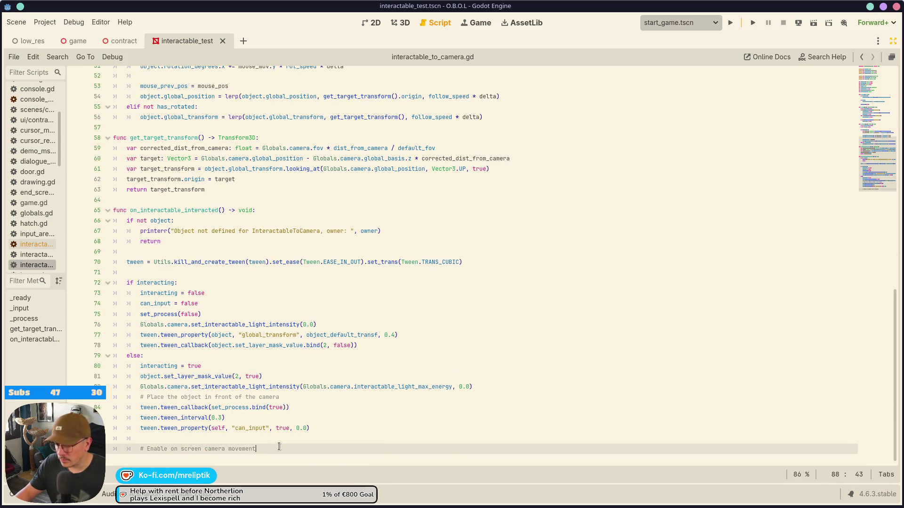
key("ctrl+shift+k")
- Change lines 50 and 51 to global_rotation_degrees, save, and run the game
scroll(238, 217, "up", 4)
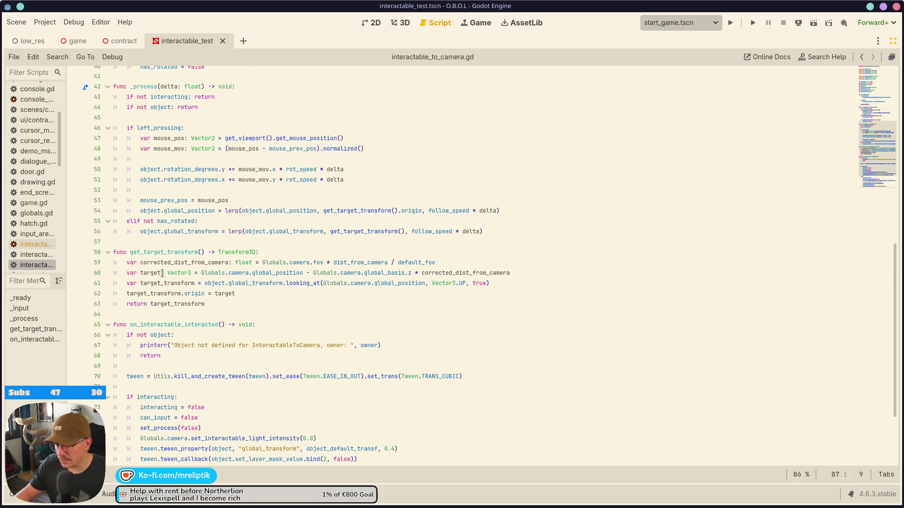
scroll(207, 208, "up", 3)
left_click(206, 262)
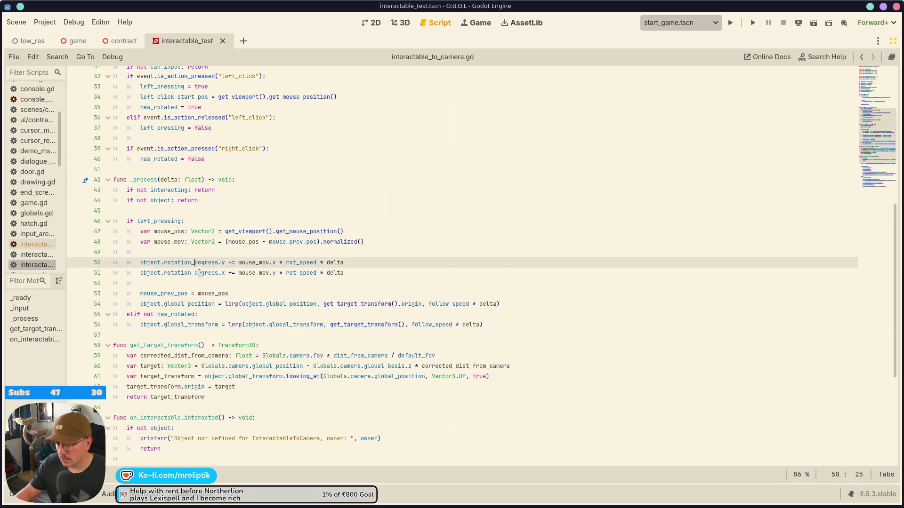
double_click(177, 263)
type("global")
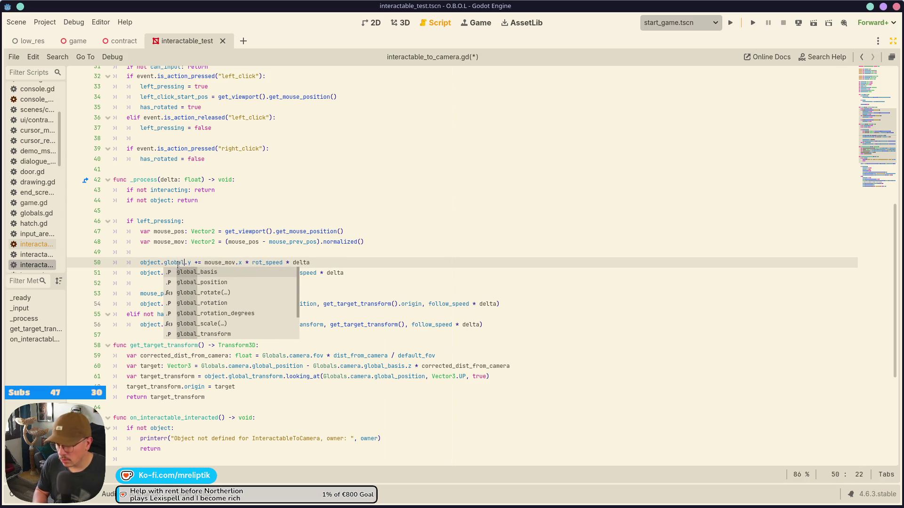
key("Down")
key("Return")
double_click(178, 262)
key("ctrl+c")
key("Down")
key("ctrl+shift+Left")
key("ctrl+v")
key("ctrl+s")
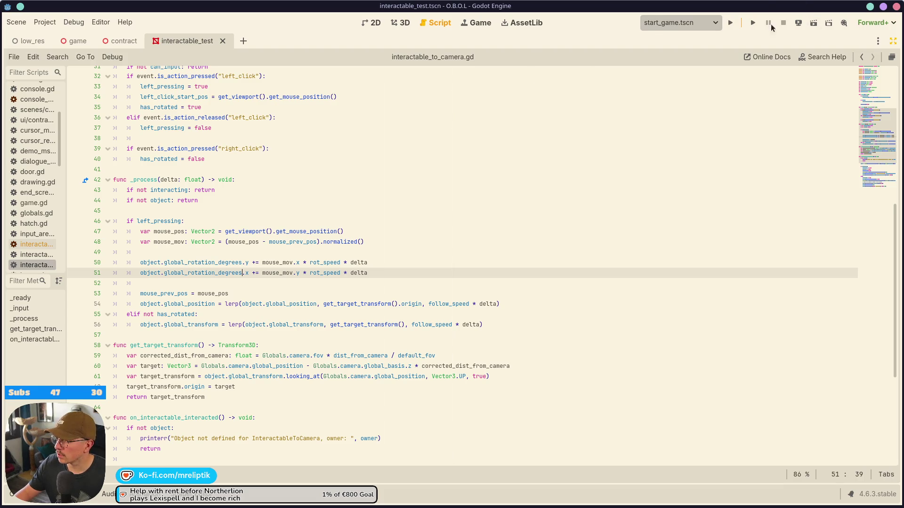
left_click(731, 24)
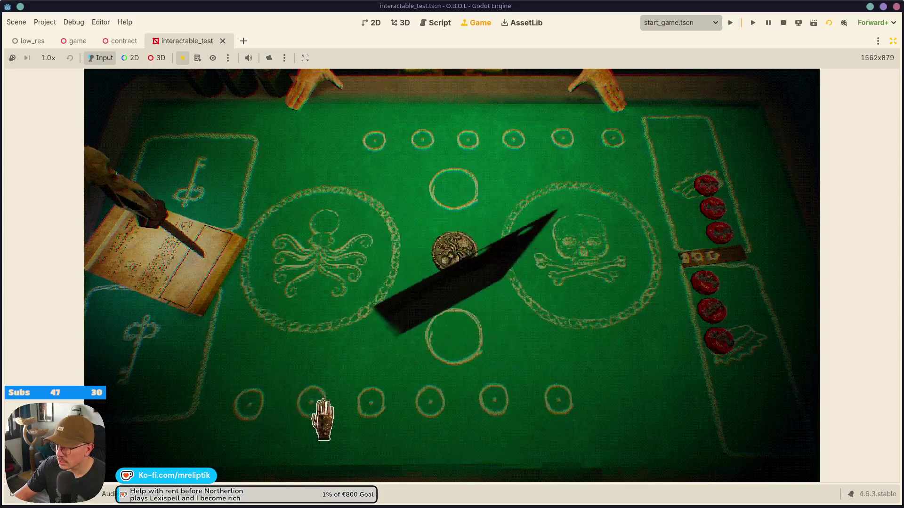
left_click(449, 225)
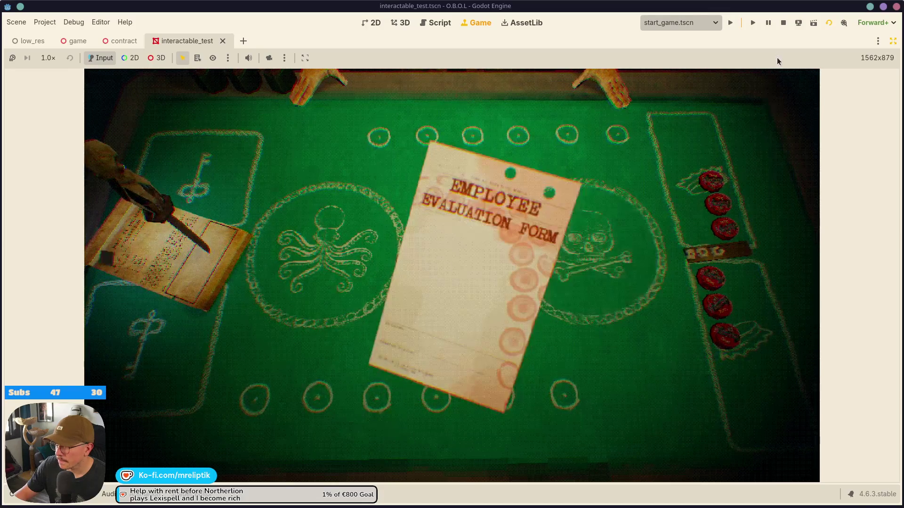
left_click(782, 24)
scroll(182, 257, "down", 7)
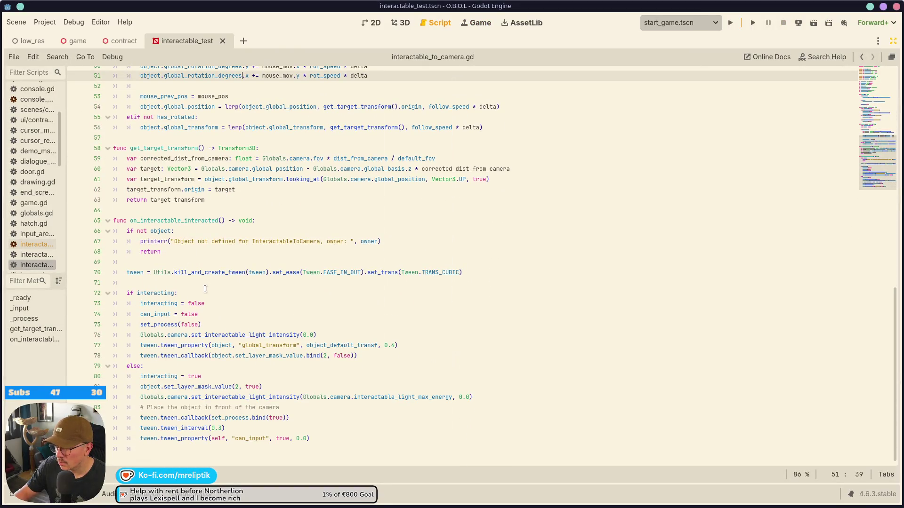
- Review uses of interacting, can_input, and the tween calls across the script
double_click(161, 304)
scroll(188, 283, "up", 13)
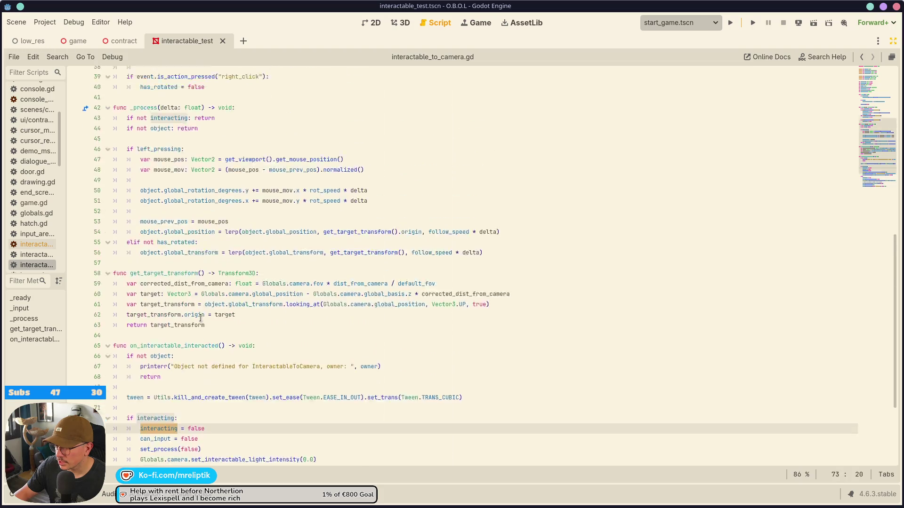
double_click(163, 273)
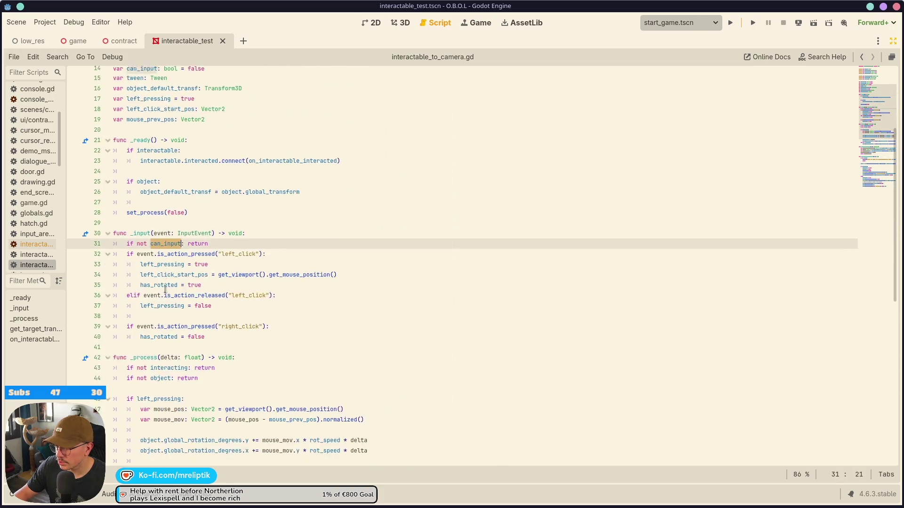
scroll(167, 304, "down", 13)
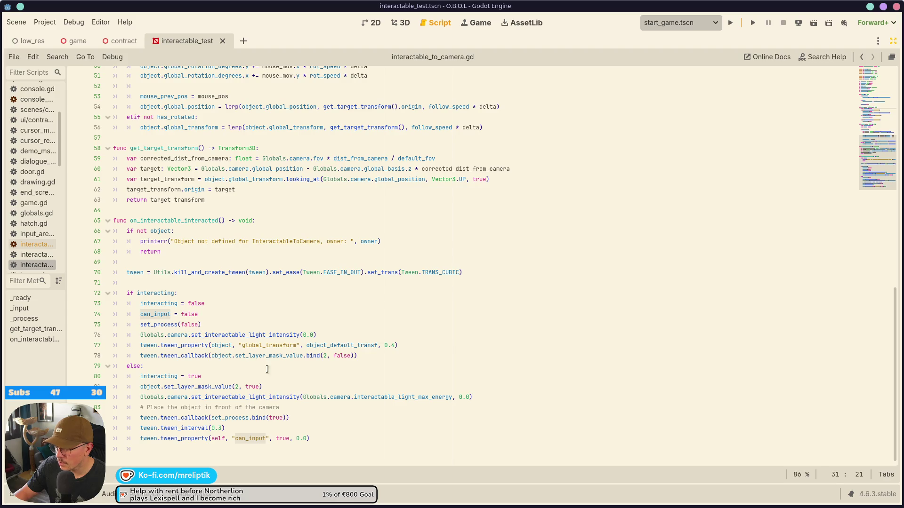
double_click(176, 437)
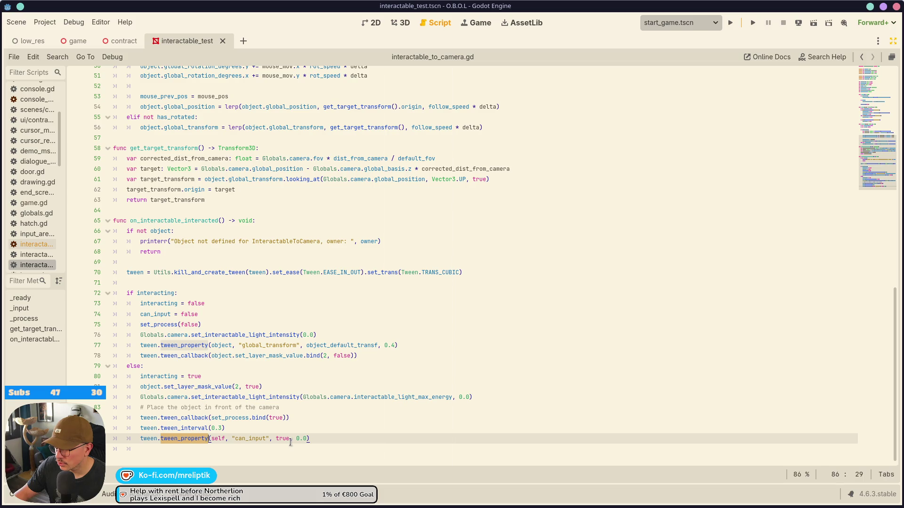
double_click(183, 428)
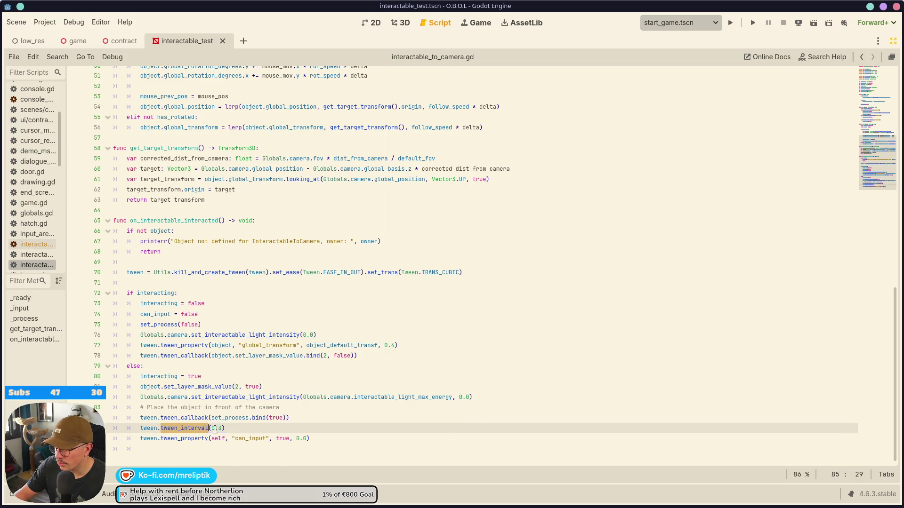
double_click(237, 396)
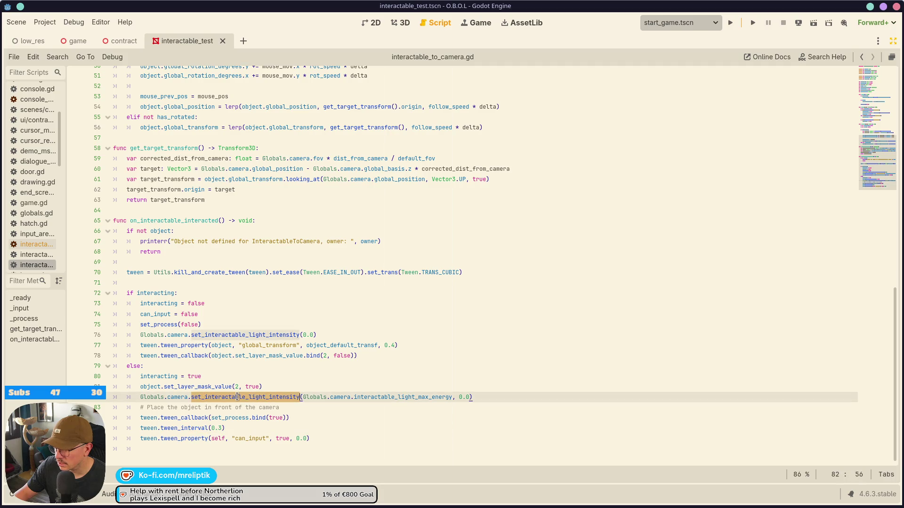
double_click(163, 378)
scroll(219, 401, "up", 9)
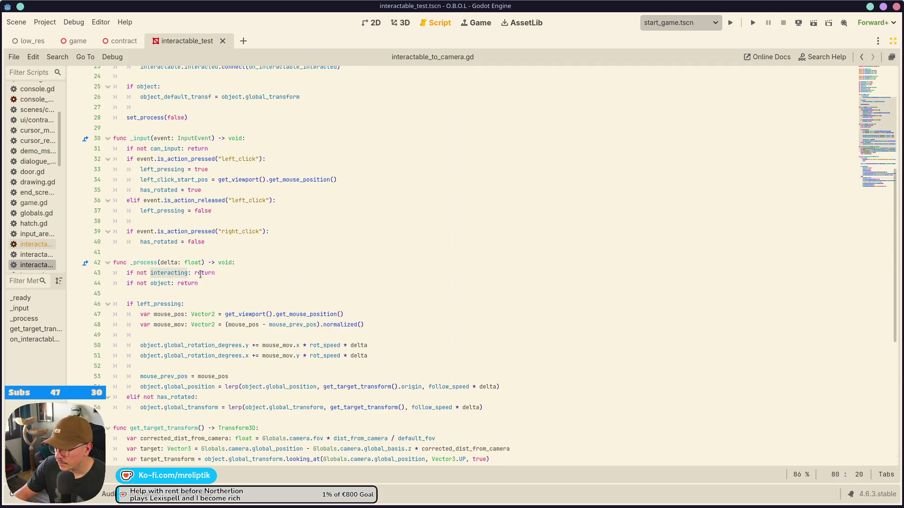
double_click(152, 138)
double_click(162, 148)
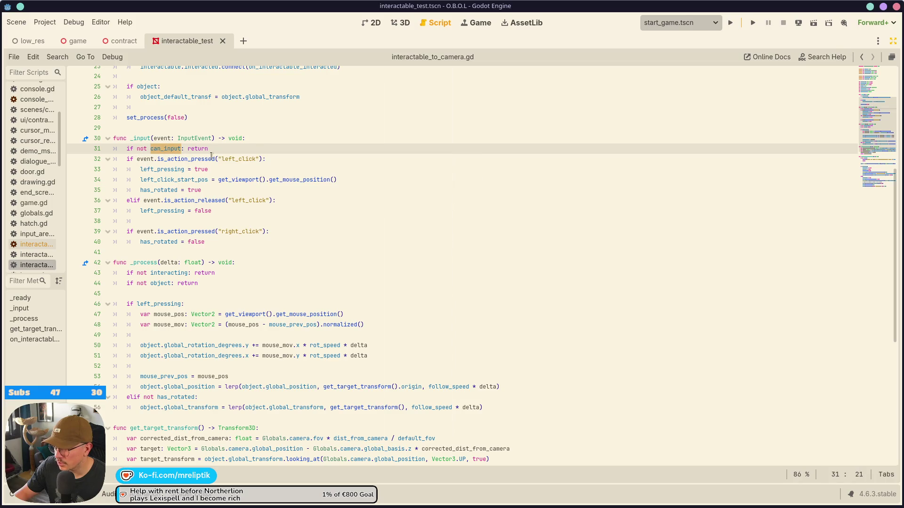
scroll(232, 241, "up", 7)
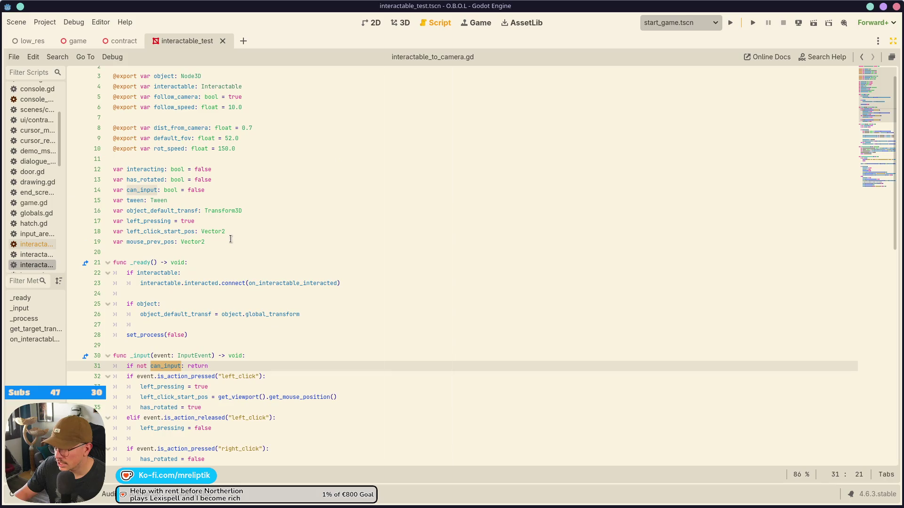
scroll(207, 207, "down", 6)
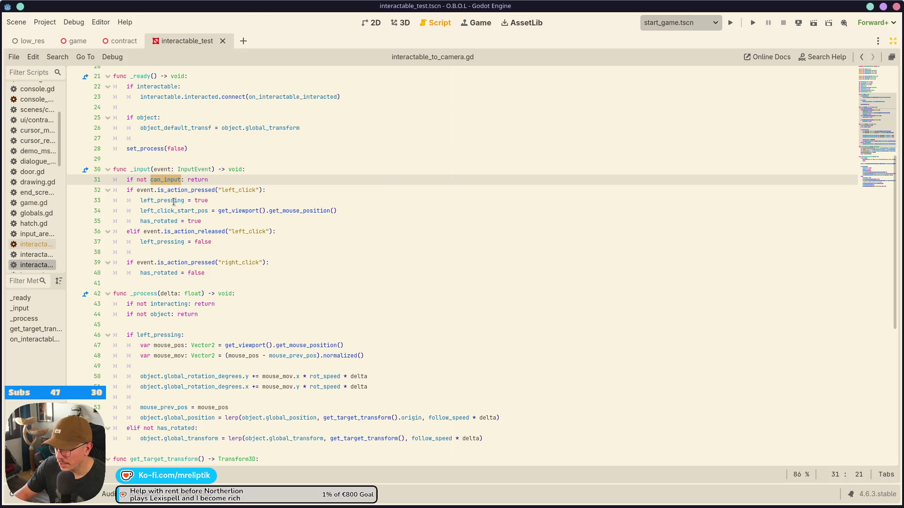
scroll(169, 236, "down", 2)
- Change left_pressing's declaration on line 17 from true to false
left_click(152, 266)
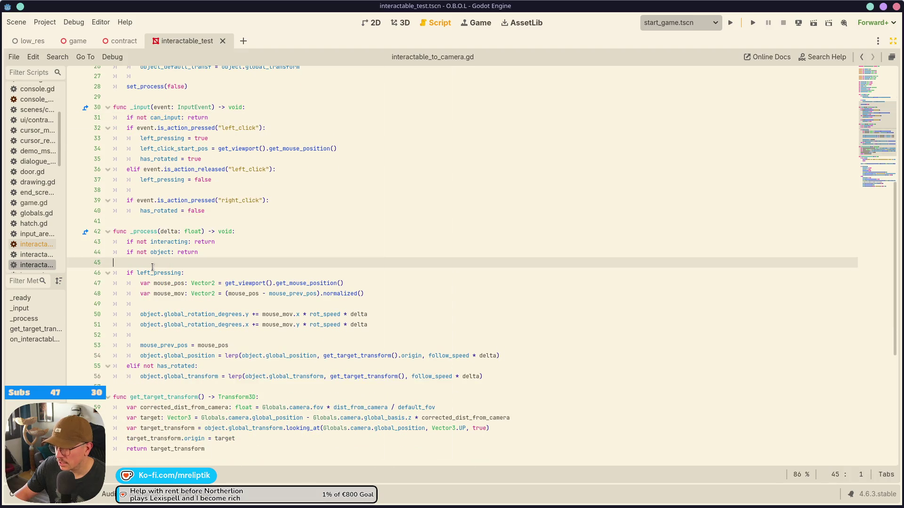
double_click(177, 273)
scroll(262, 263, "up", 8)
left_click(191, 229)
double_click(187, 241)
type("false")
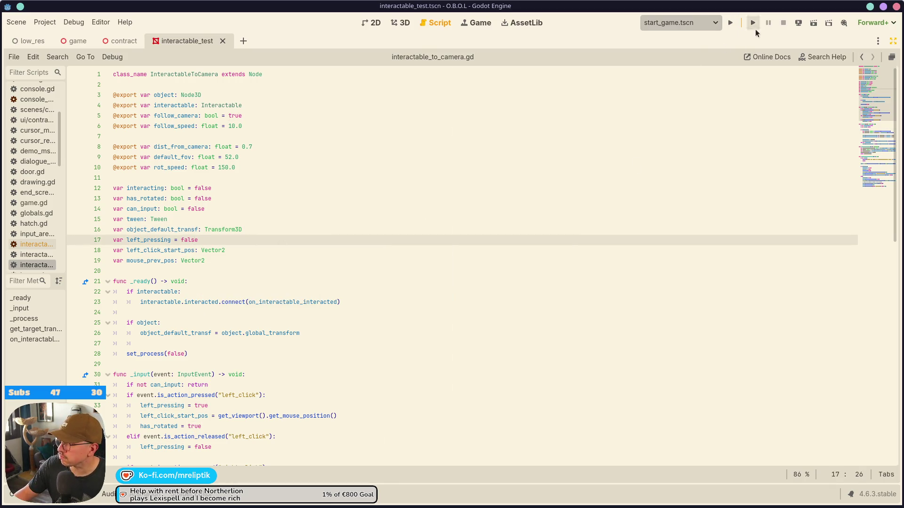
- Playtest lifting the evaluation form, then restore the side panels and return to the script
left_click(729, 24)
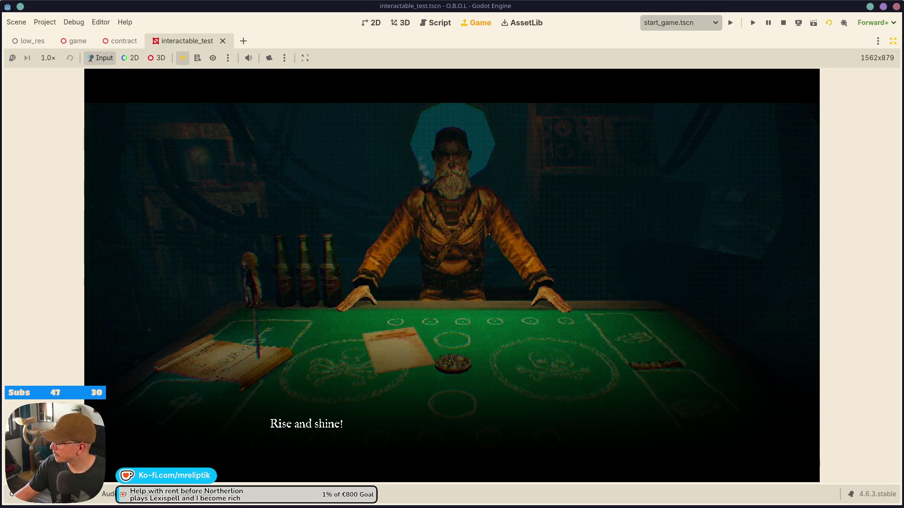
left_click(18, 497)
left_click(18, 497)
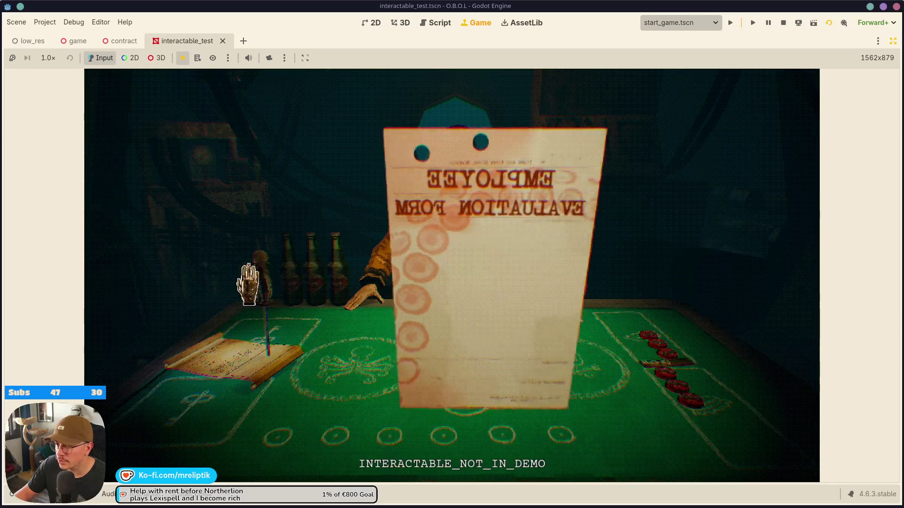
left_click(306, 243)
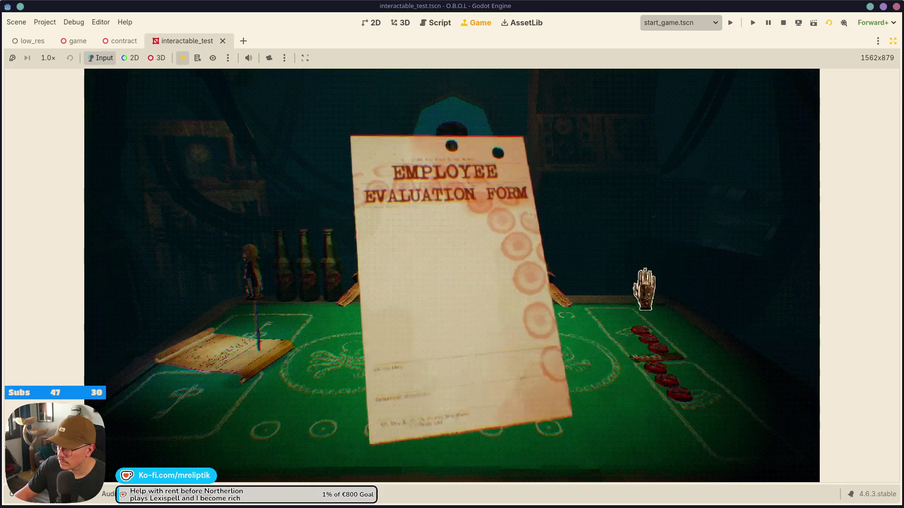
left_click(893, 41)
left_click(162, 123)
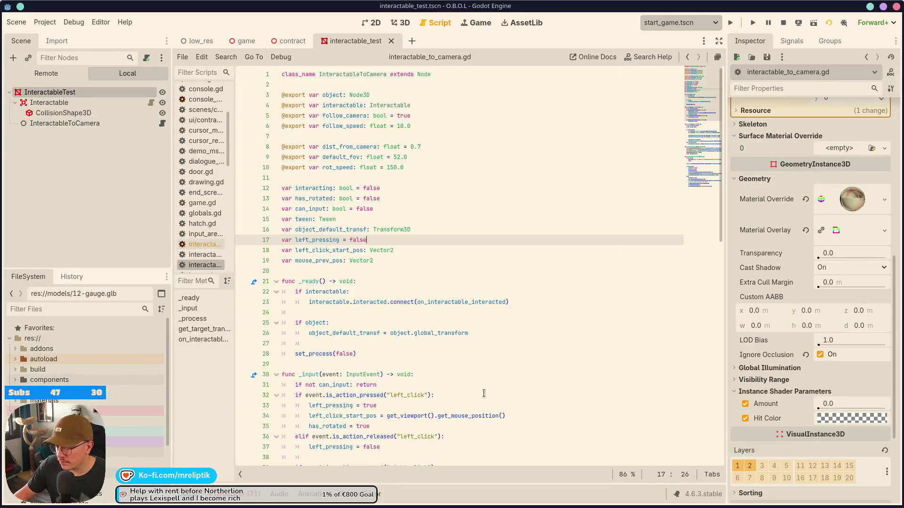
- In the enlarged game view, pick up the evaluation form twice to check its orientation
scroll(466, 365, "down", 1)
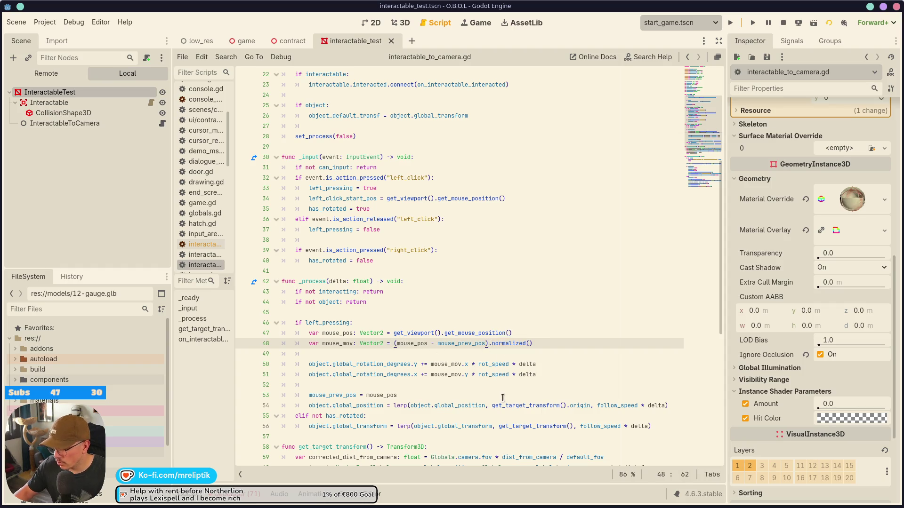
left_click(468, 27)
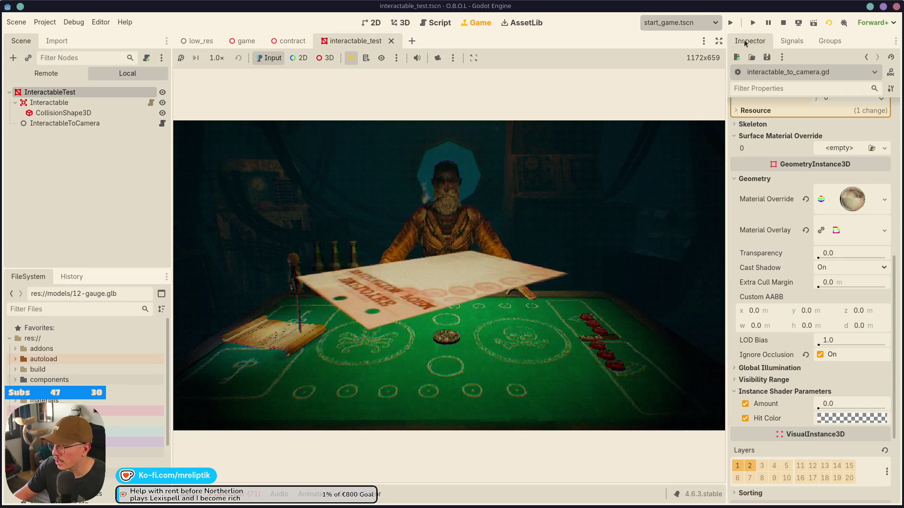
left_click(719, 41)
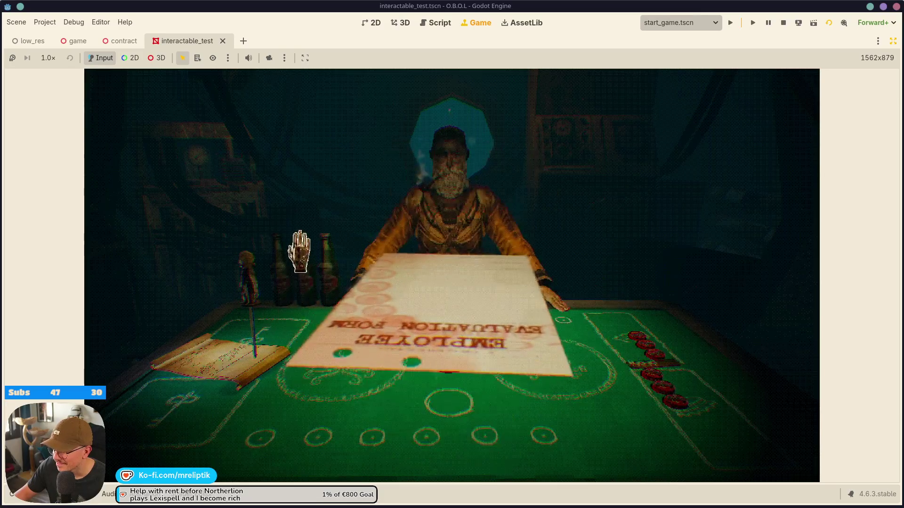
left_click(299, 372)
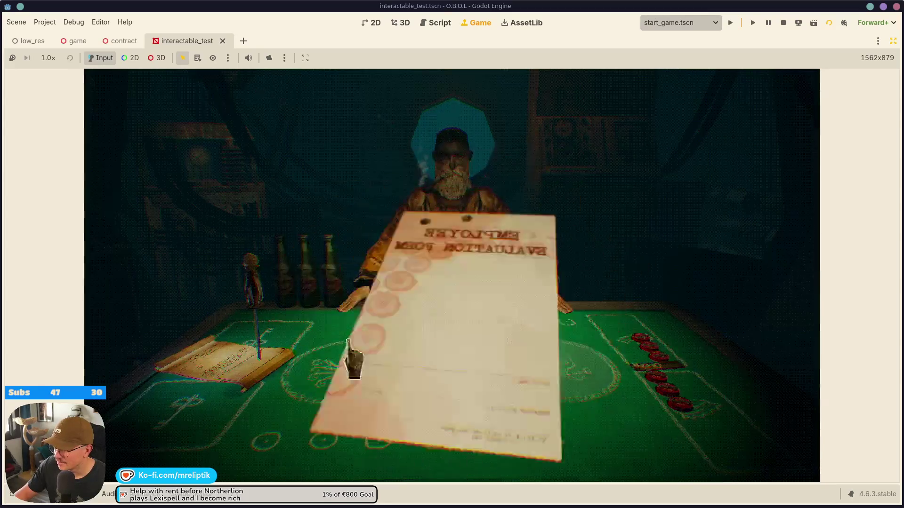
left_click(470, 397)
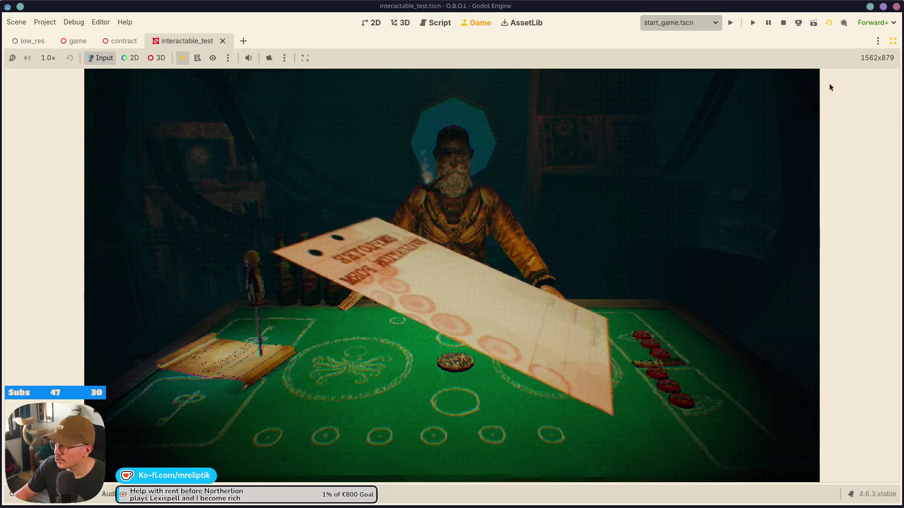
left_click(893, 41)
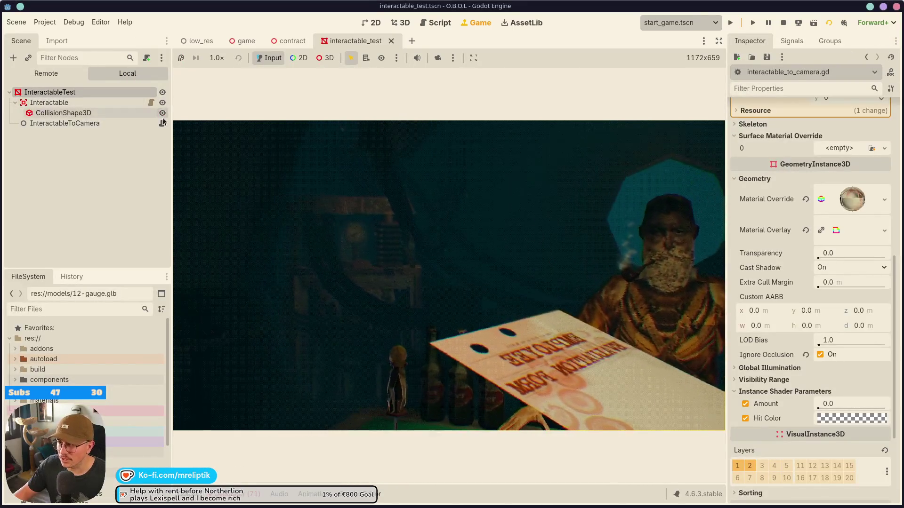
left_click(162, 124)
- Change line 10 to rot_speed: float = 15.0, save, and relaunch the game
scroll(411, 162, "up", 7)
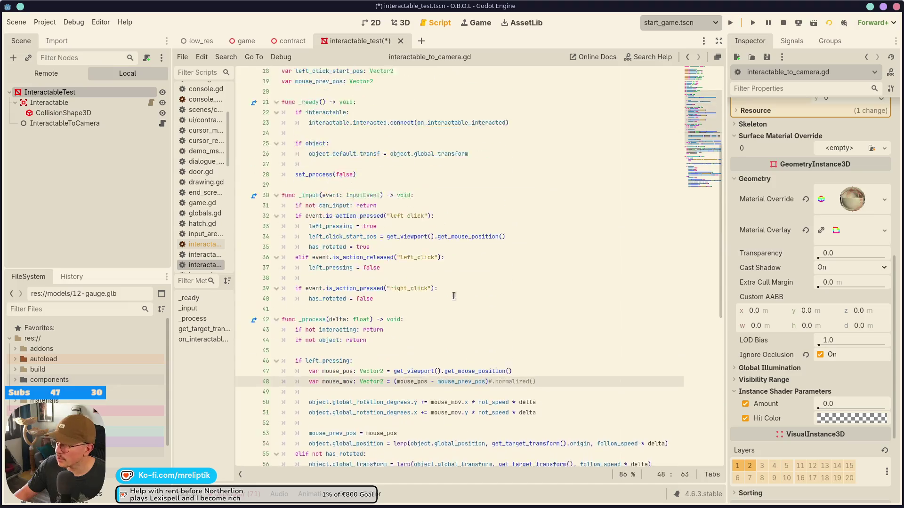
left_click(397, 165)
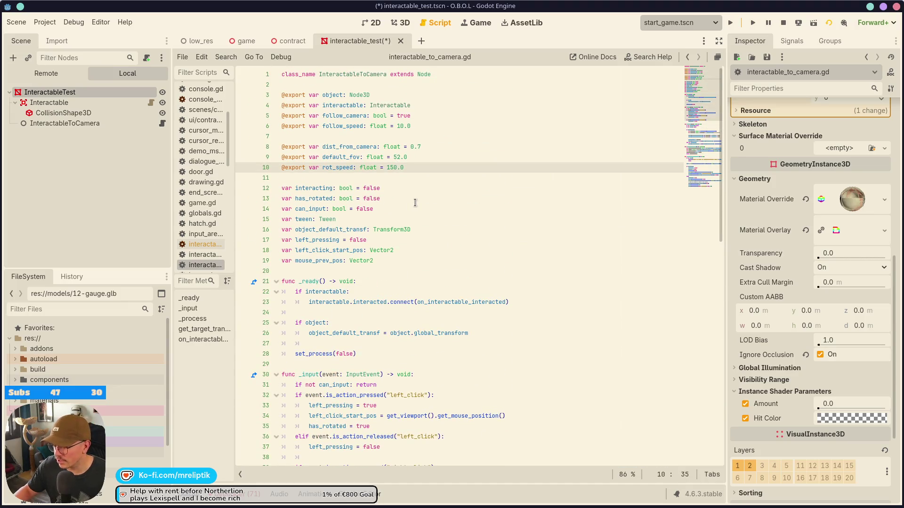
key("BackSpace")
key("ctrl+s")
left_click(783, 22)
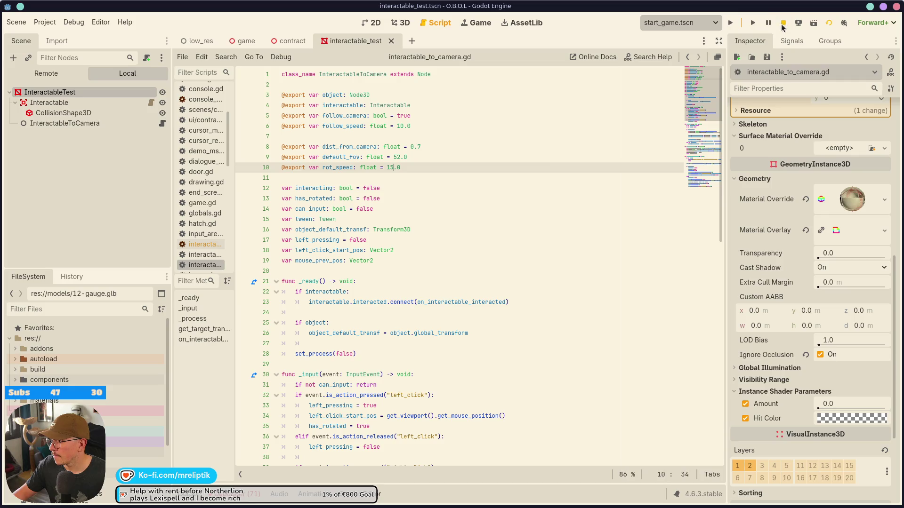
left_click(730, 23)
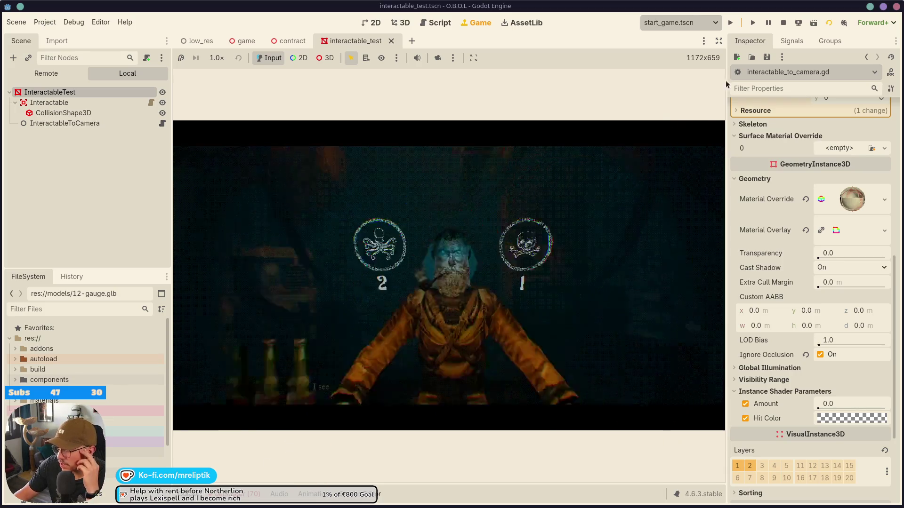
- In the maximized game, raise the evaluation form to the camera, set it down, then stop
key("ctrl+shift+F11")
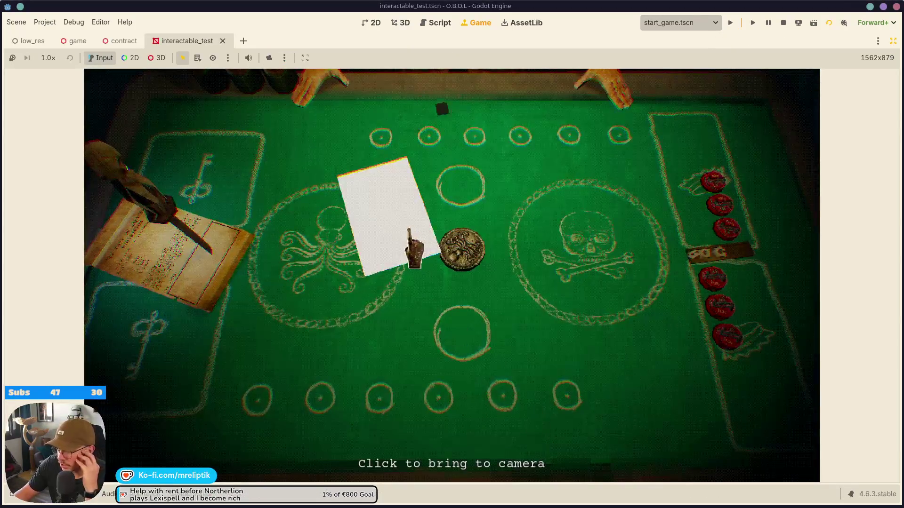
left_click(409, 247)
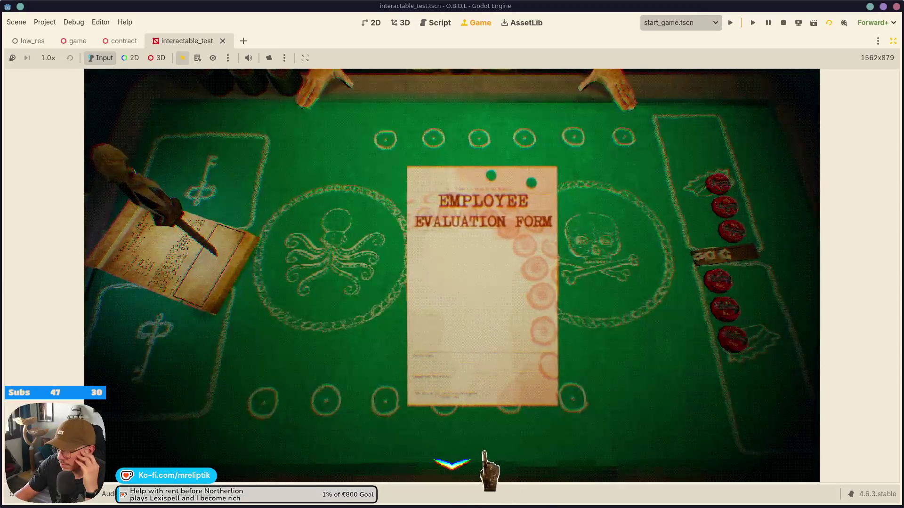
left_click(471, 466)
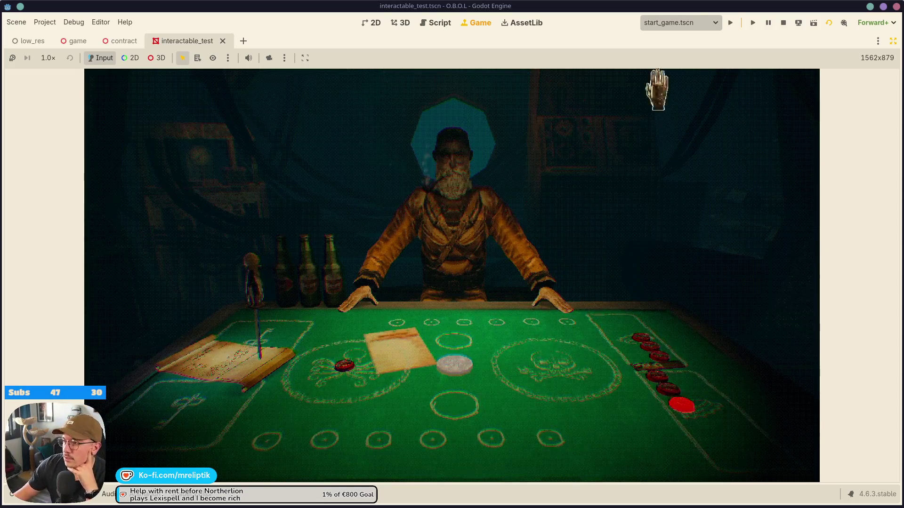
left_click(783, 23)
scroll(228, 298, "down", 3)
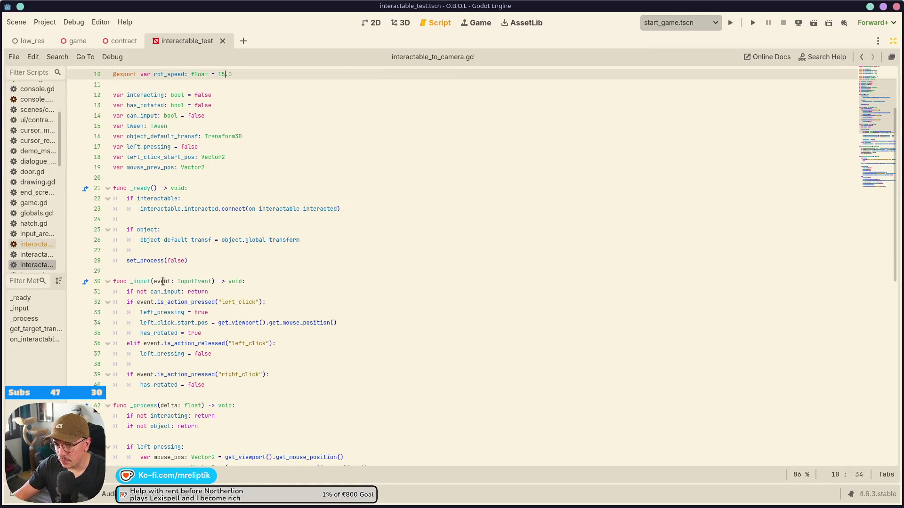
- Rename _input to _unhandled_input, remove the duplicated signature on line 30, save, and run
left_click(139, 282)
type("unh")
key("Return")
key("ctrl+s")
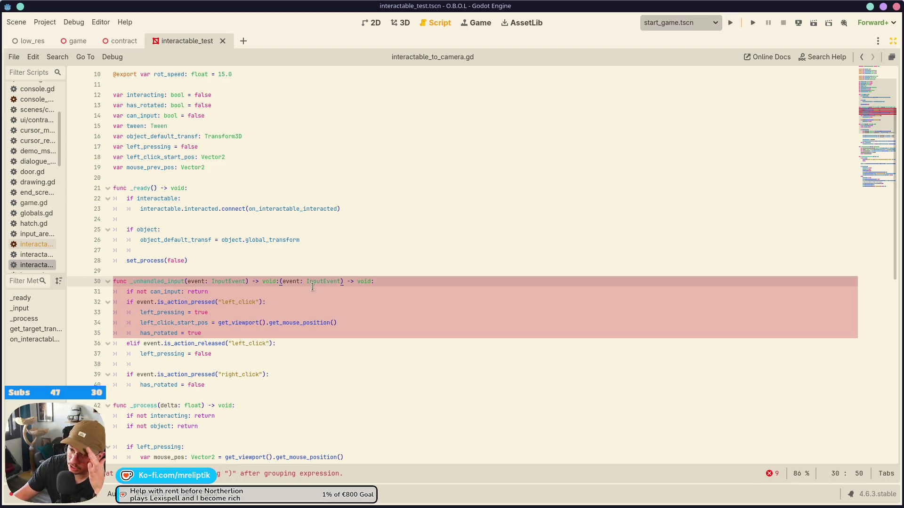
left_click_drag(185, 281, 280, 282)
key("BackSpace")
key("ctrl+s")
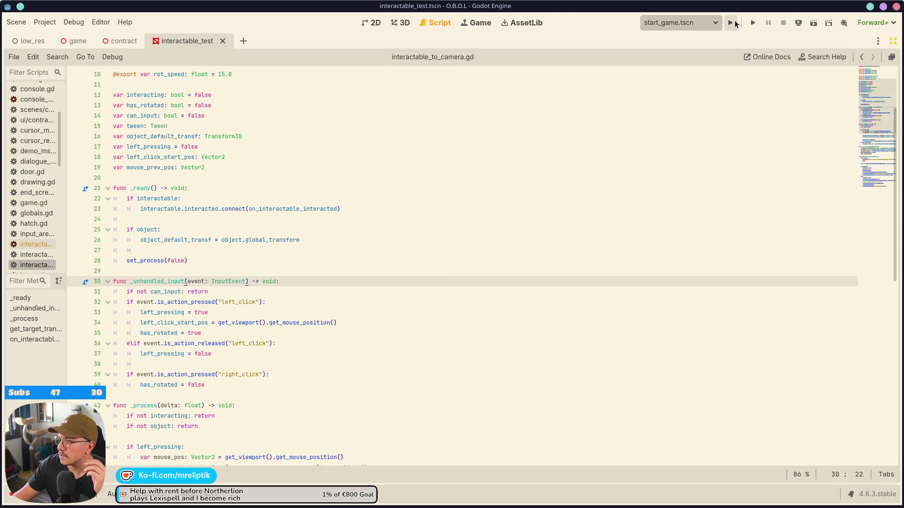
left_click(734, 22)
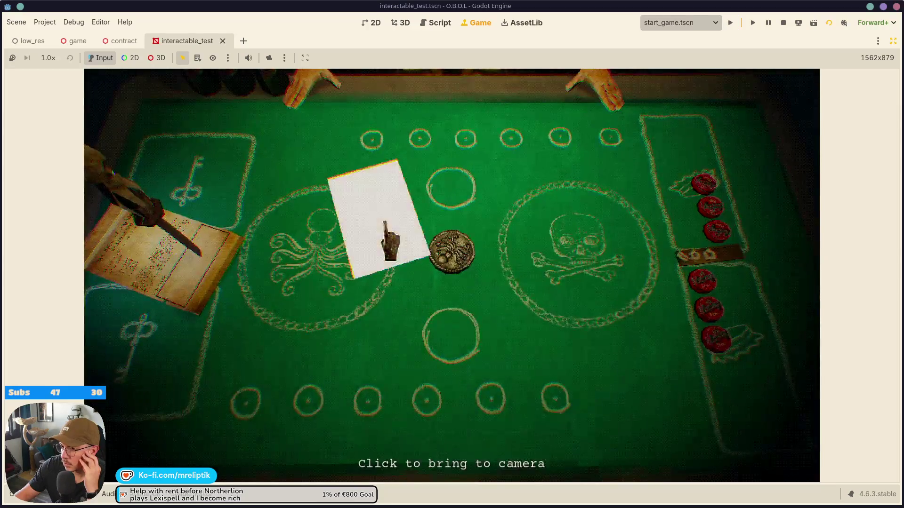
- Raise the evaluation form to the camera and lower it to the table several times
left_click(379, 252)
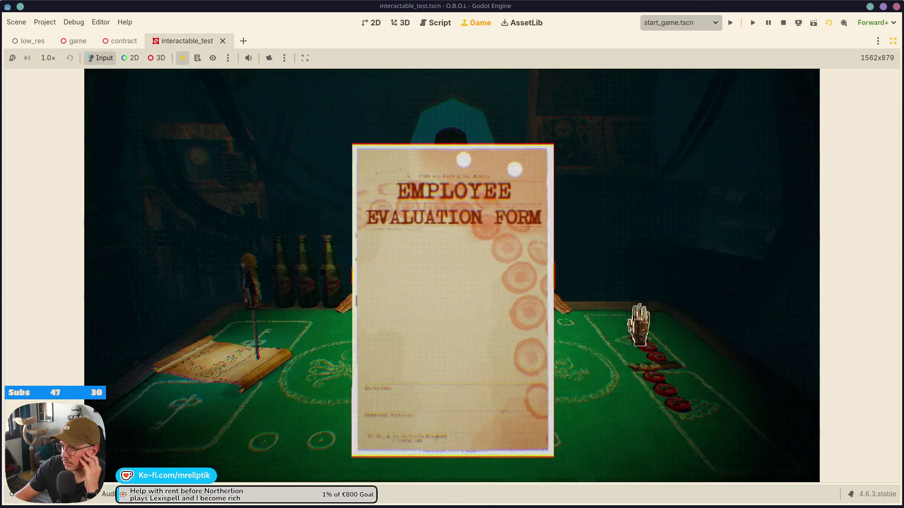
left_click(639, 324)
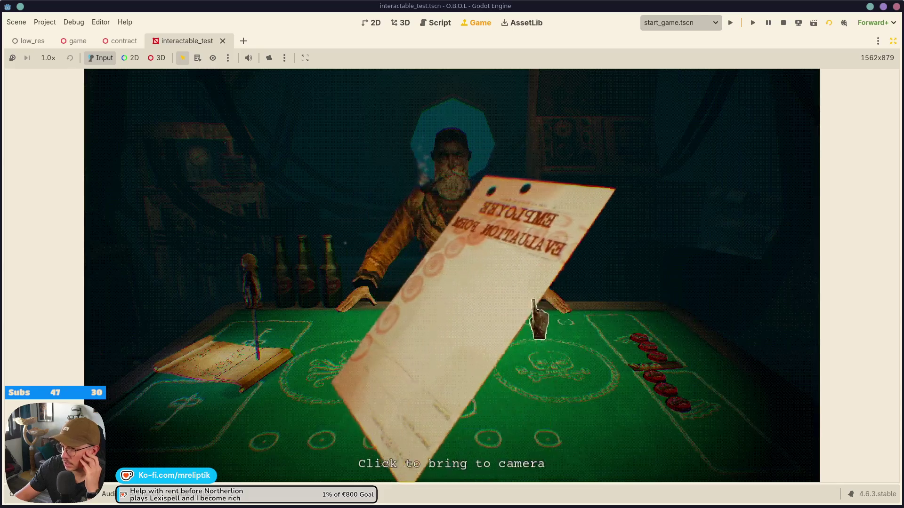
left_click(296, 362)
left_click(514, 343)
left_click(299, 254)
left_click(302, 354)
left_click(278, 266)
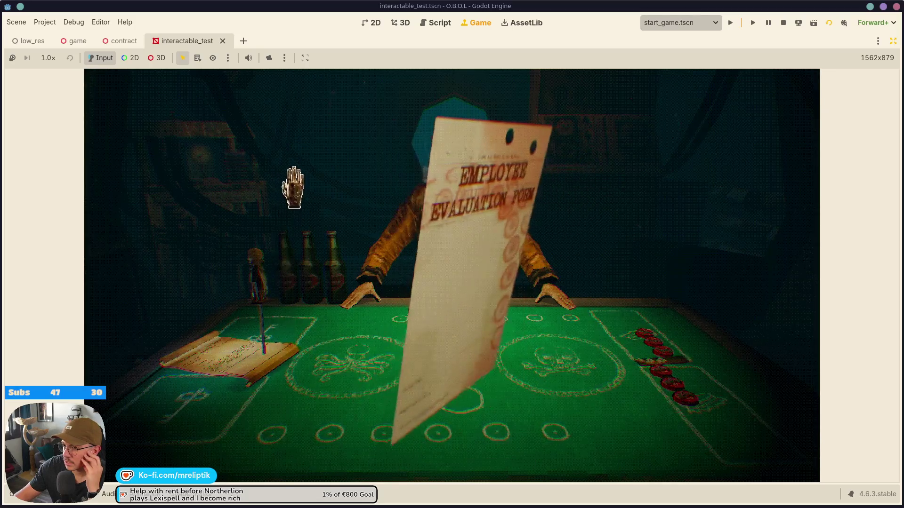
- Place a red chip on the left skull, rotate and raise the form, then restore the editor panels
left_click(306, 346)
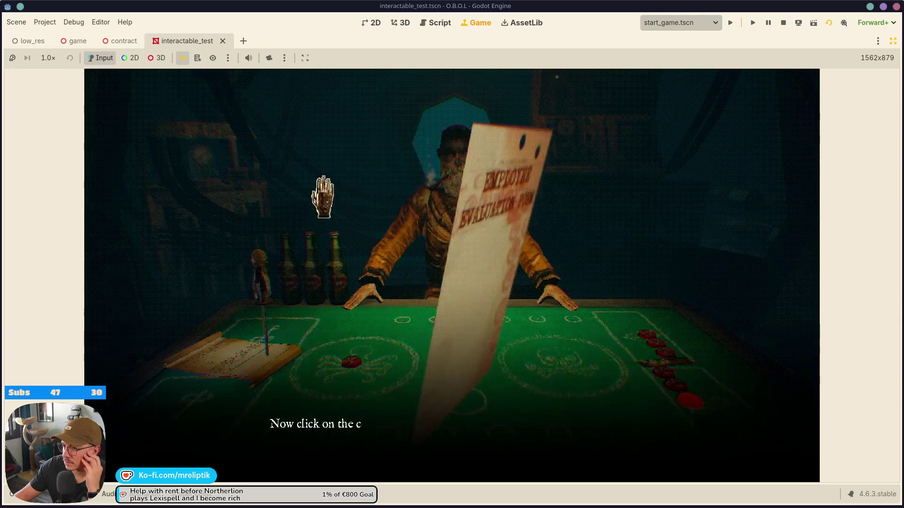
left_click(430, 454)
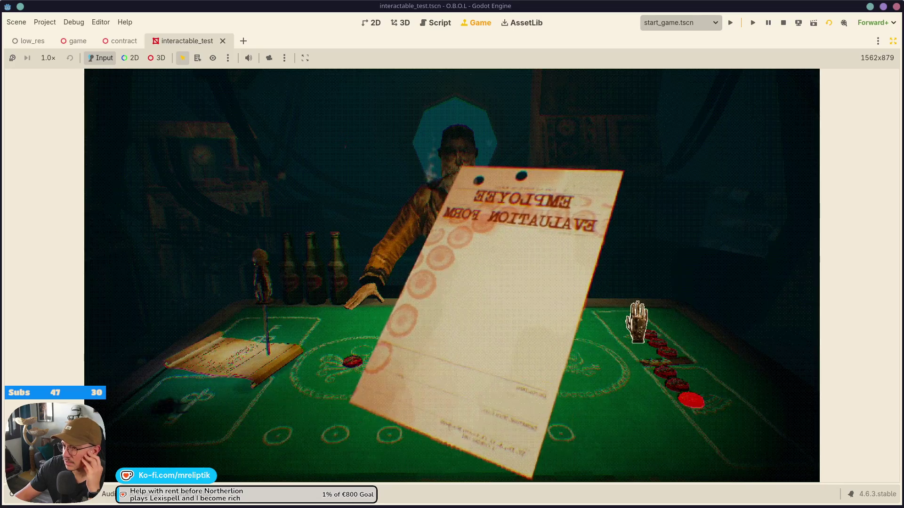
left_click(420, 329)
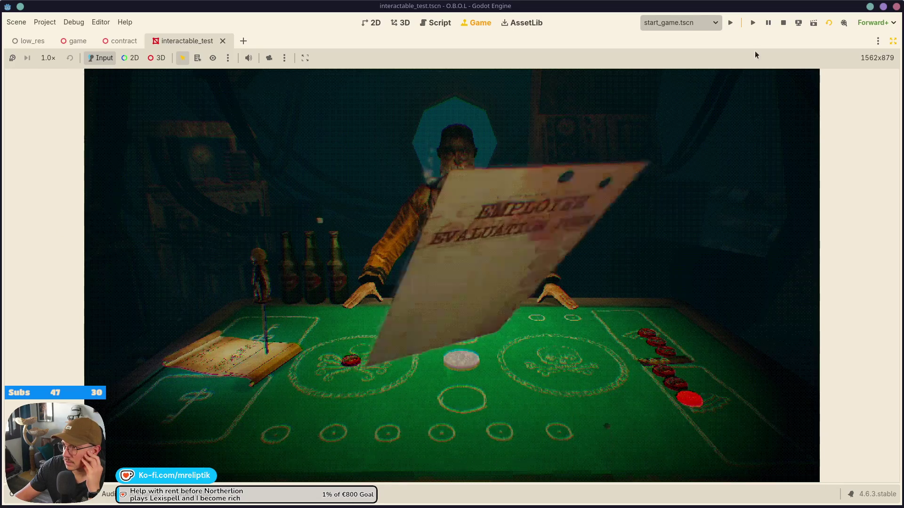
left_click(893, 41)
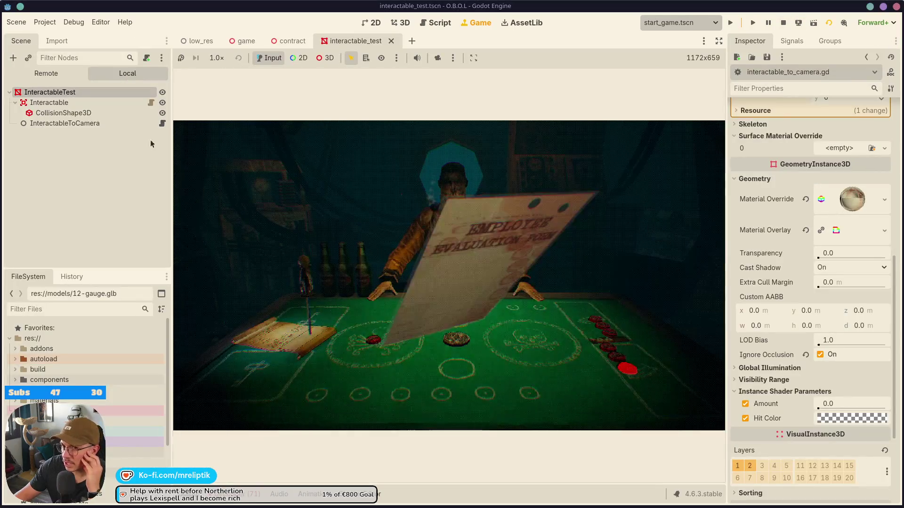
- Uncomment .normalized() in the mouse_mov line 48 and save the script
left_click(161, 123)
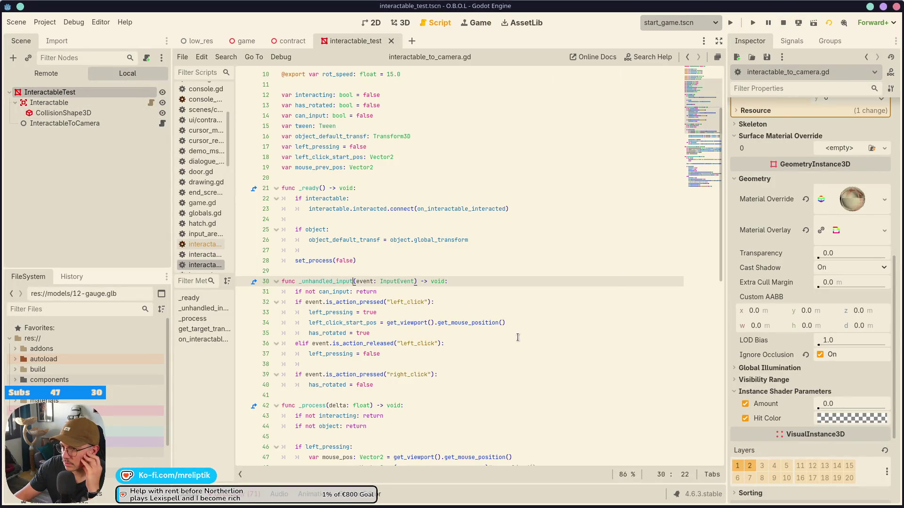
scroll(518, 338, "down", 5)
left_click(488, 313)
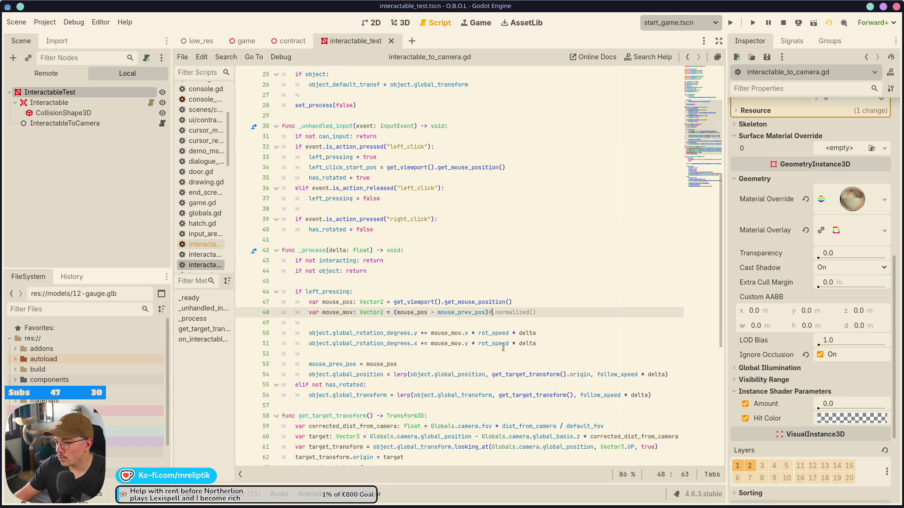
key("BackSpace")
key("ctrl+s")
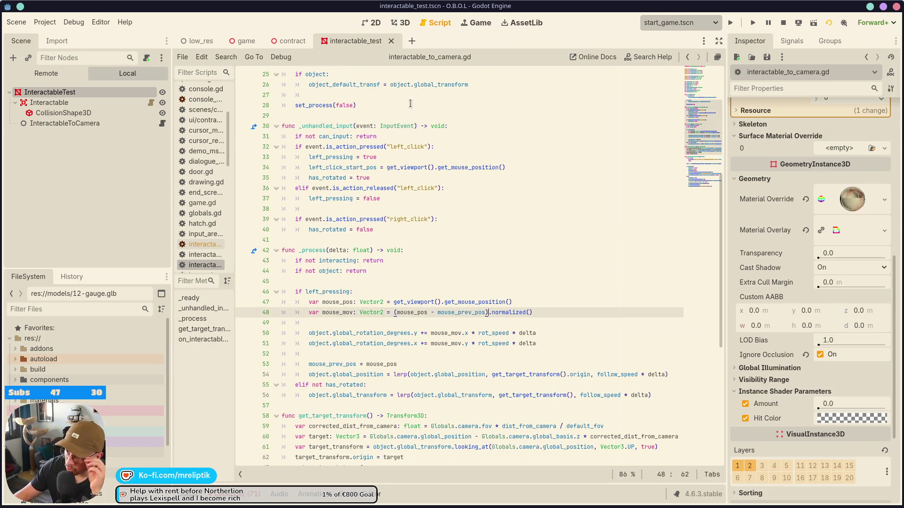
- Set rot_speed back to 150.0, save, and stop the running game
scroll(421, 210, "up", 8)
left_click(394, 167)
type("0")
key("ctrl+s")
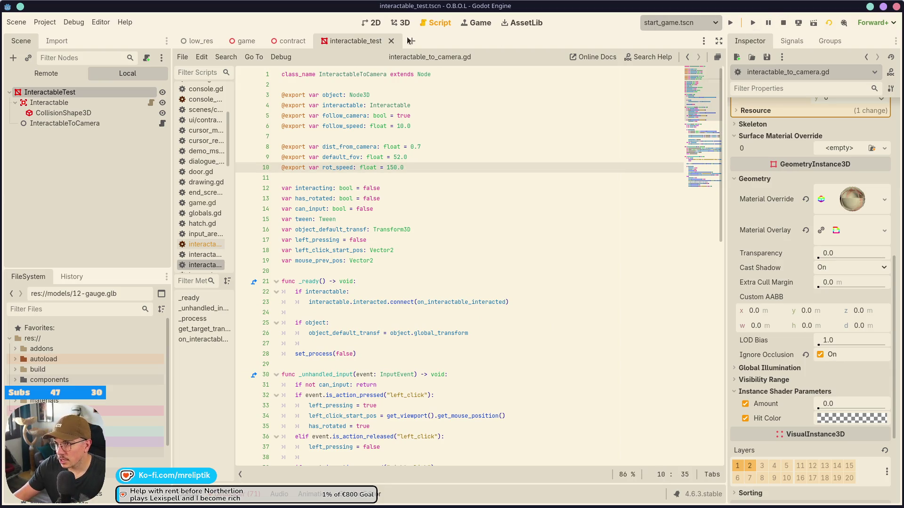
left_click(474, 22)
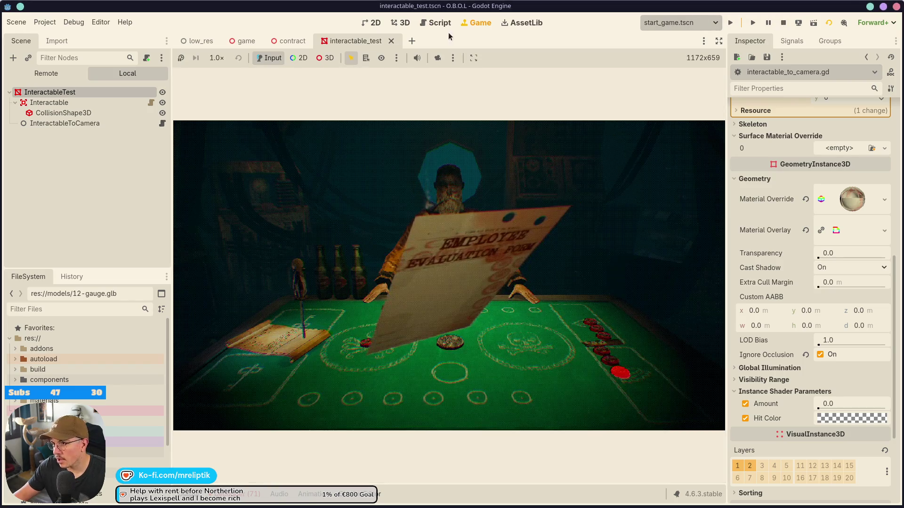
left_click(783, 22)
left_click(400, 22)
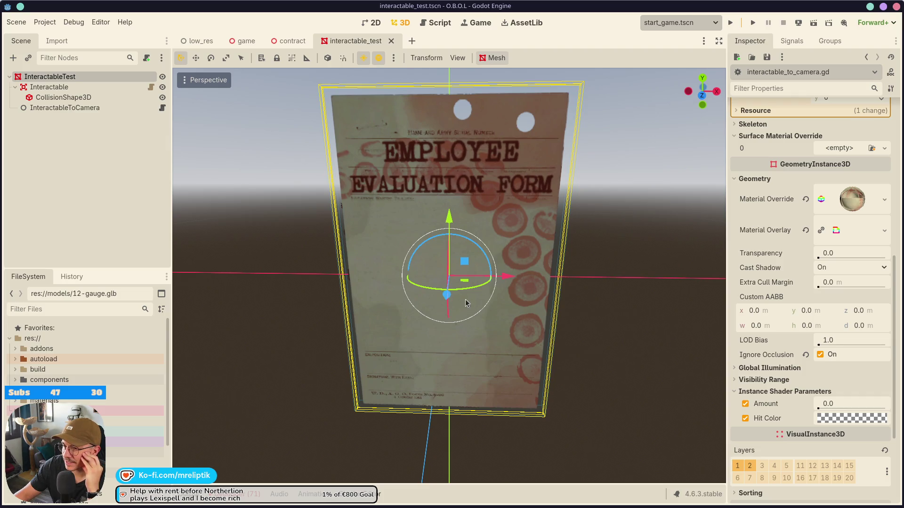
- Orbit the 3D view to inspect the evaluation form mesh from back and front
left_click(648, 321)
mouse_move(648, 321)
left_mouse_down()
mouse_move(268, 308)
mouse_move(315, 315)
mouse_move(298, 312)
mouse_move(372, 288)
left_mouse_up()
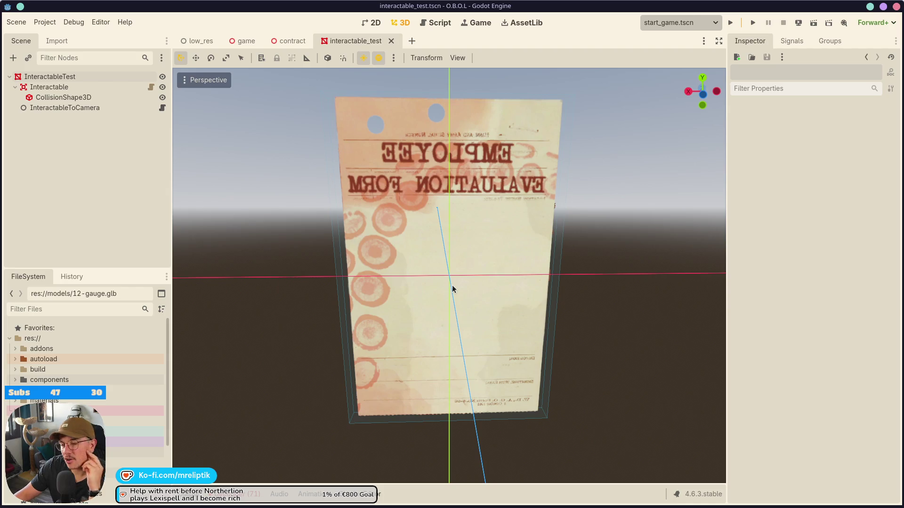
mouse_move(297, 307)
left_mouse_down()
mouse_move(447, 359)
mouse_move(593, 347)
mouse_move(573, 351)
mouse_move(621, 347)
mouse_move(620, 355)
mouse_move(557, 347)
mouse_move(603, 349)
mouse_move(648, 331)
mouse_move(535, 319)
mouse_move(277, 317)
mouse_move(278, 345)
mouse_move(307, 355)
mouse_move(539, 375)
mouse_move(666, 351)
mouse_move(624, 306)
mouse_move(642, 320)
mouse_move(571, 319)
mouse_move(655, 323)
mouse_move(632, 329)
mouse_move(607, 320)
left_mouse_up()
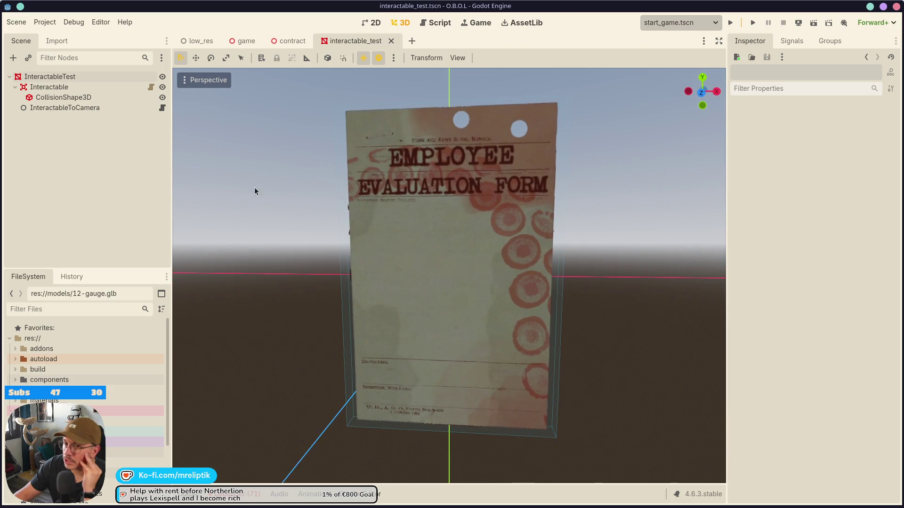
- Open interactable.gd from the Interactable node and scroll past line 64
left_click(150, 87)
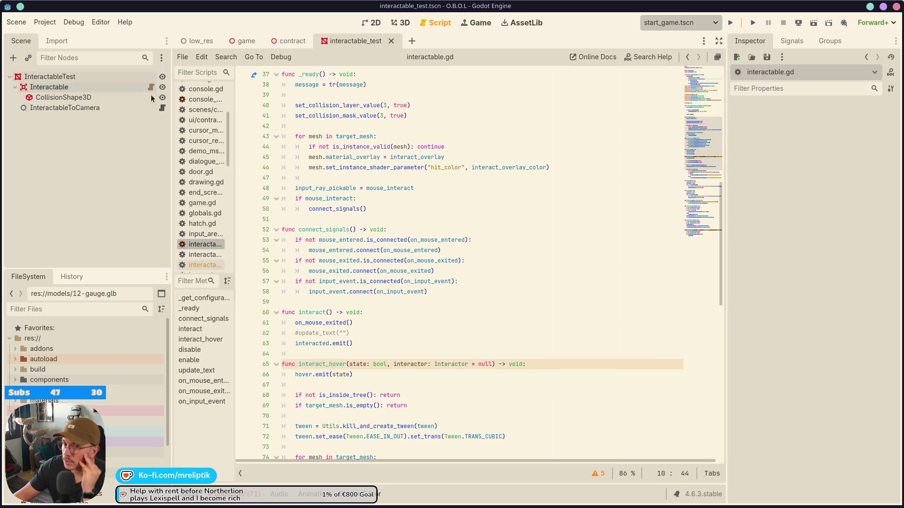
left_click(411, 352)
scroll(411, 351, "down", 3)
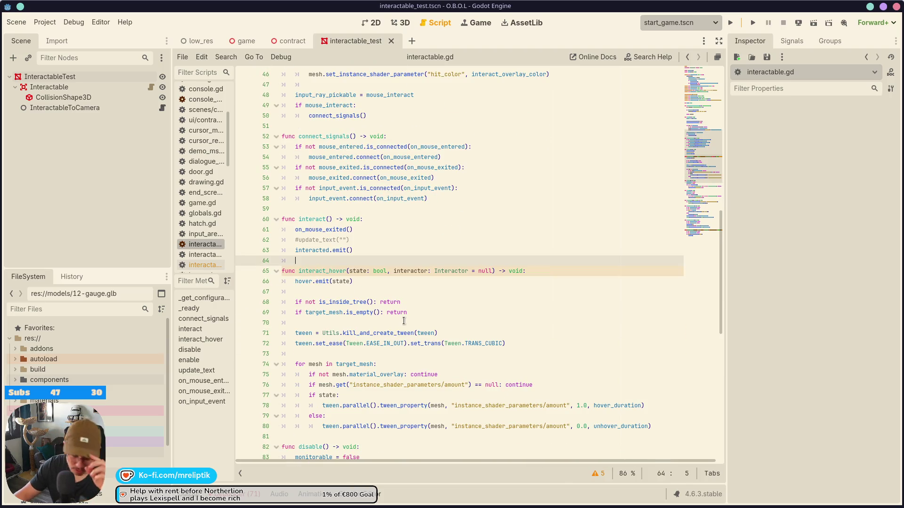
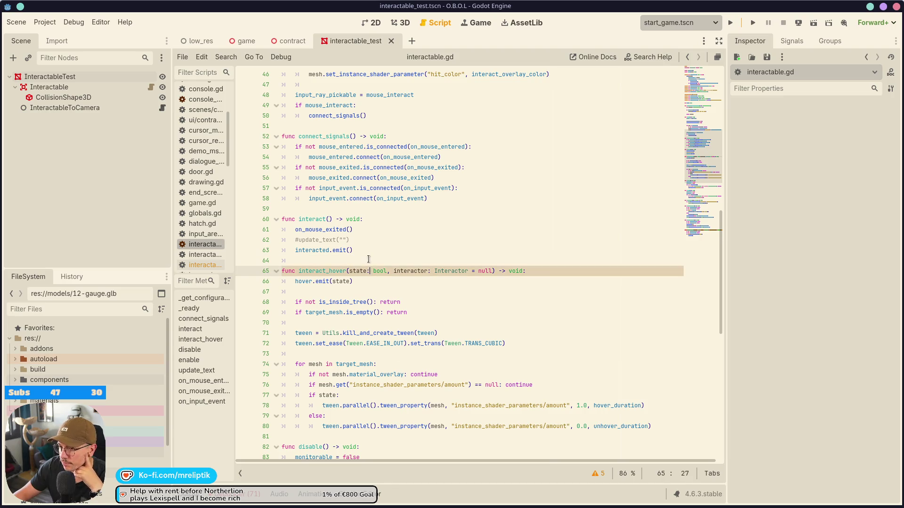
- Review the hover.emit(state) call on line 66 and the interact_hover signature
scroll(381, 254, "up", 2)
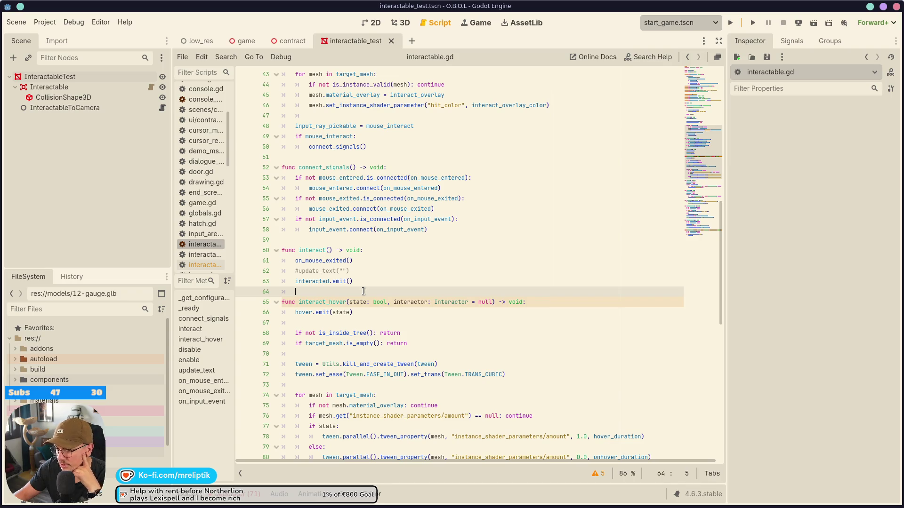
mouse_move(303, 507)
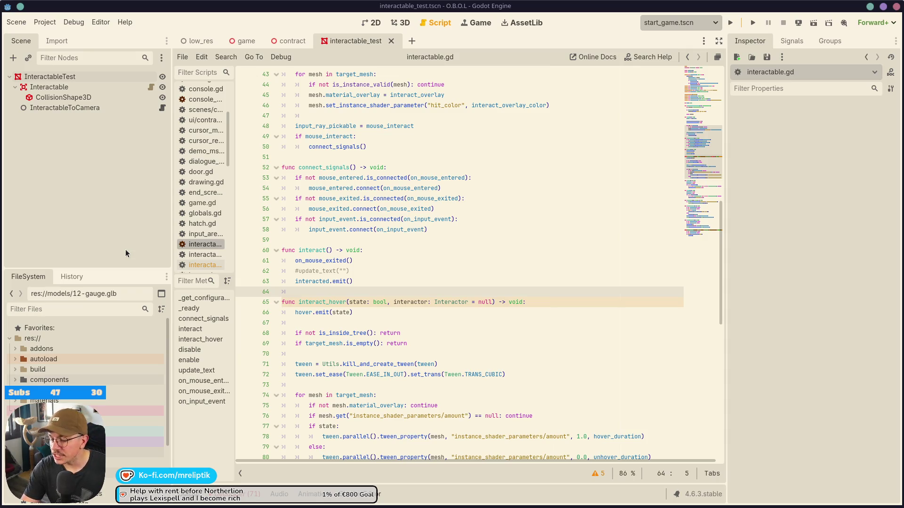
left_click(521, 343)
left_click(429, 313)
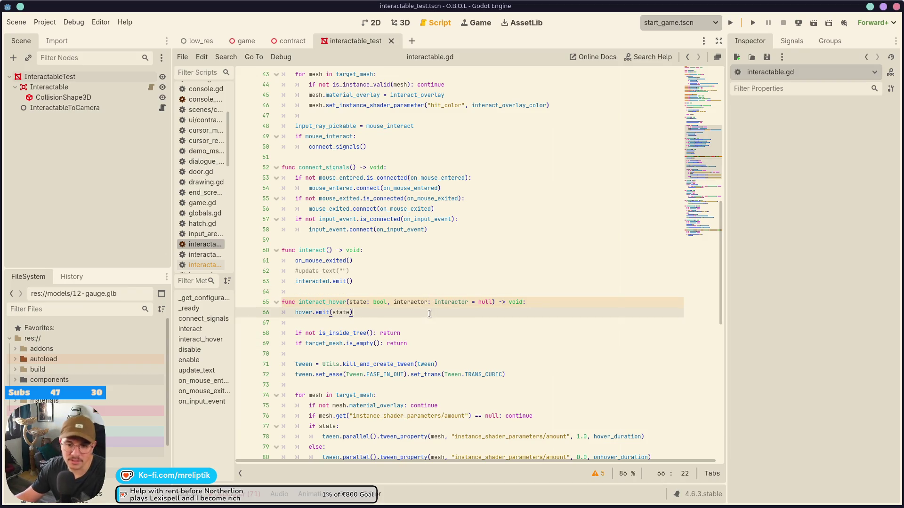
mouse_move(435, 507)
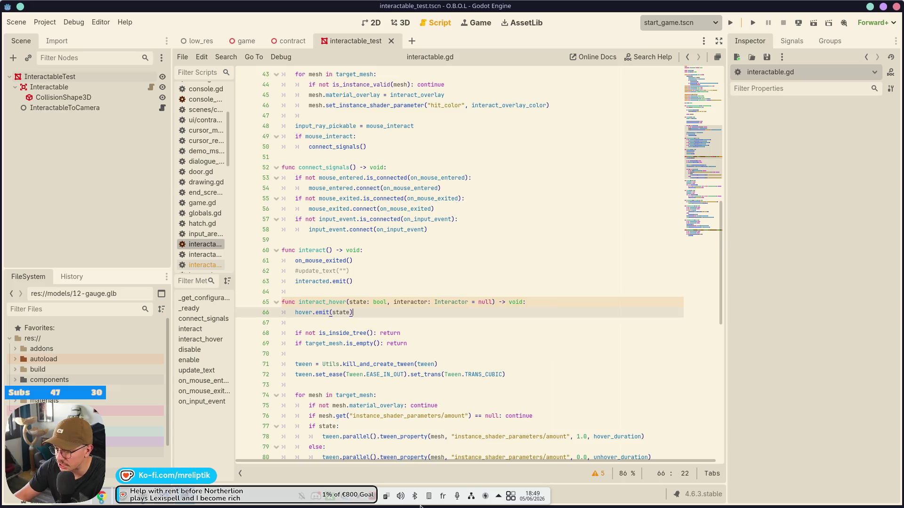
left_click(521, 303)
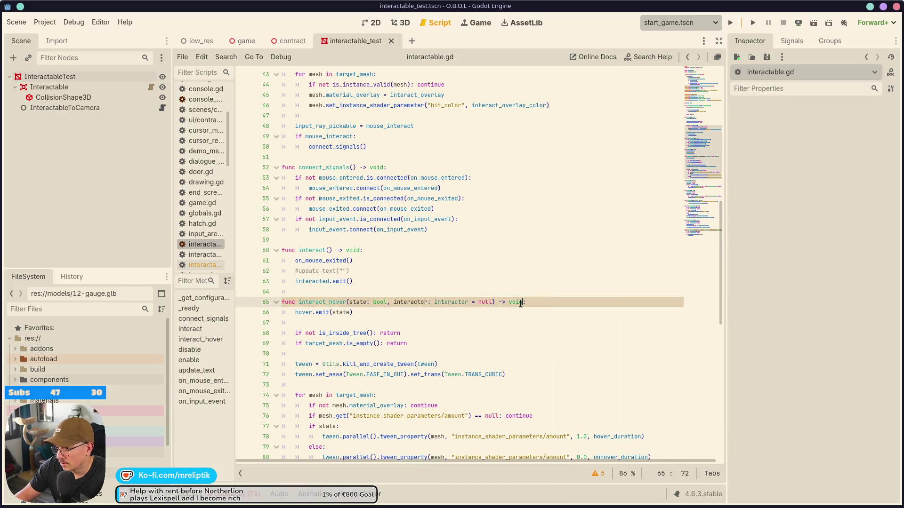
left_click(458, 313)
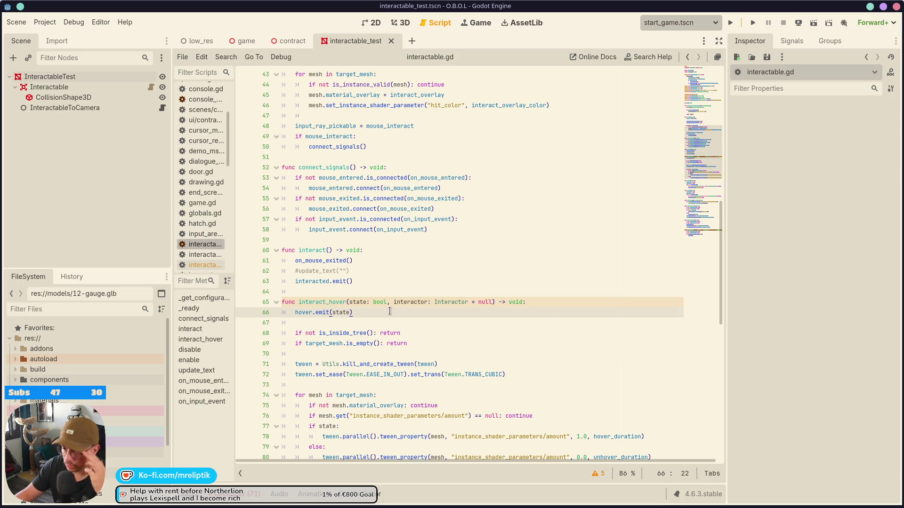
scroll(389, 311, "down", 1)
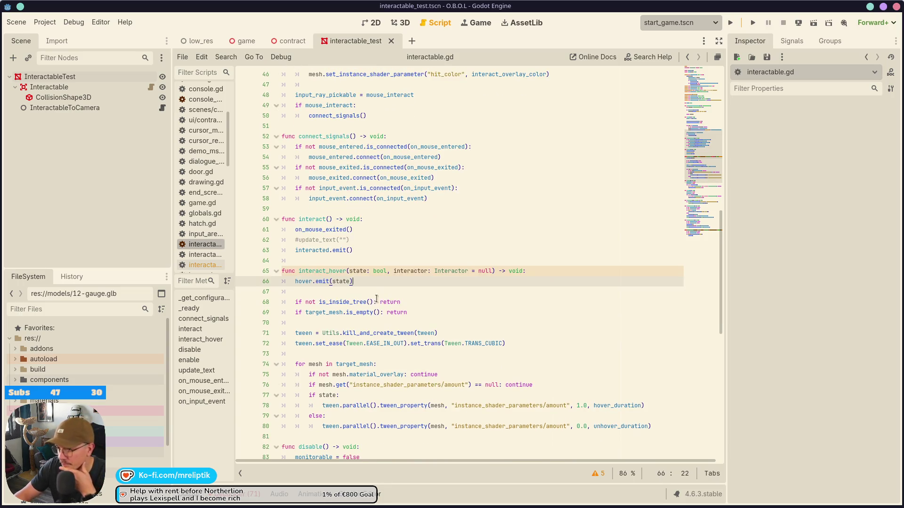
left_click(508, 271)
left_click(476, 278)
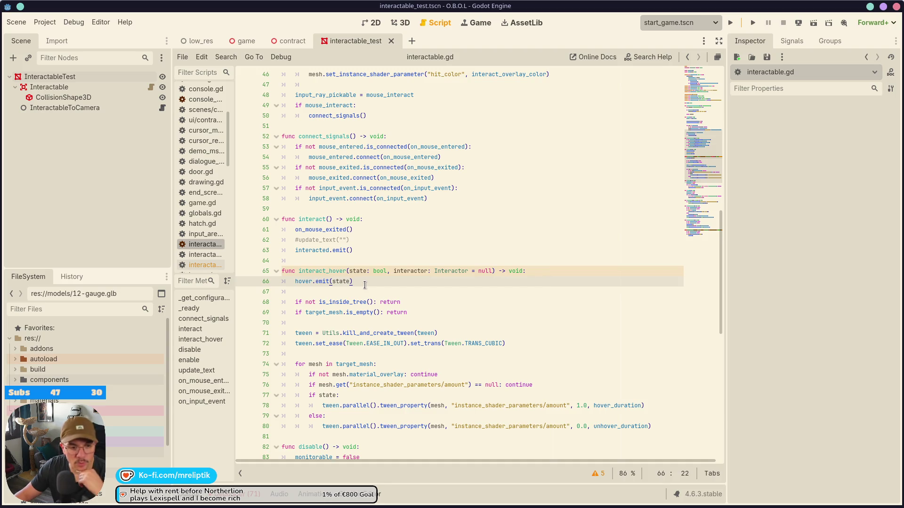
double_click(304, 281)
scroll(384, 286, "down", 2)
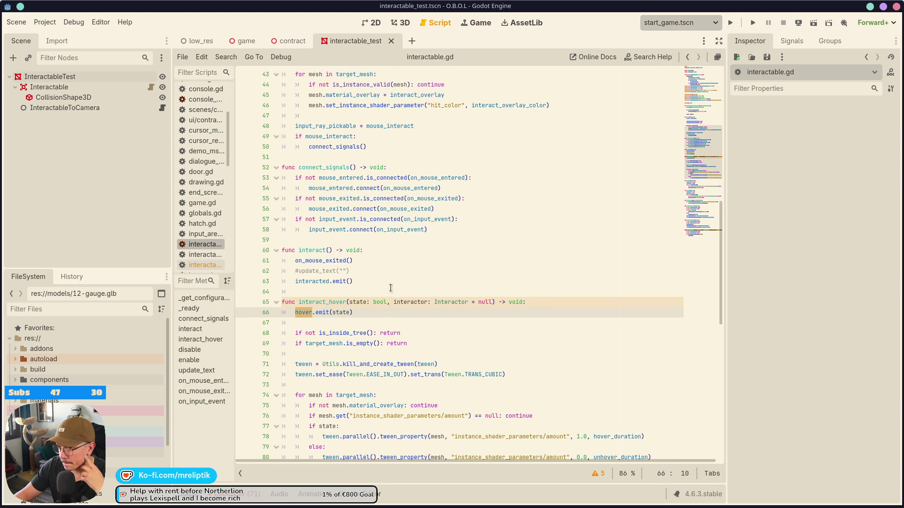
scroll(411, 270, "down", 5)
scroll(411, 270, "up", 12)
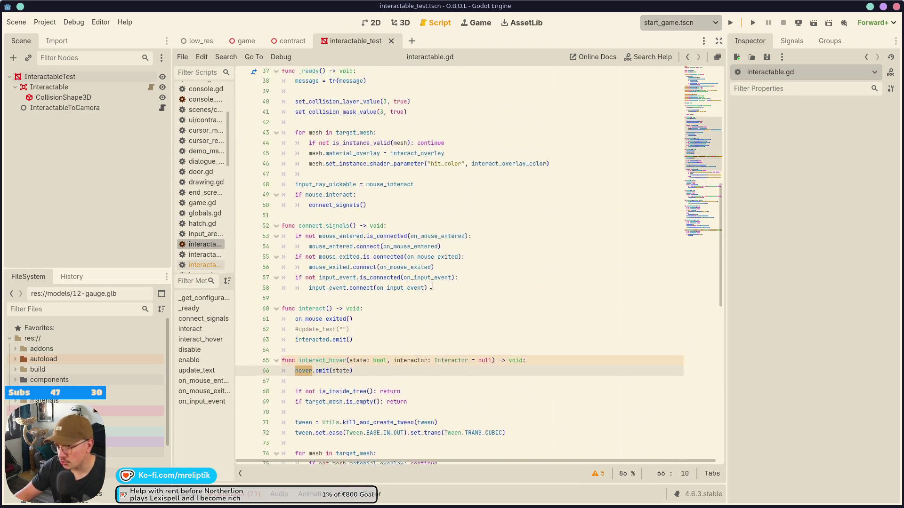
scroll(379, 262, "down", 18)
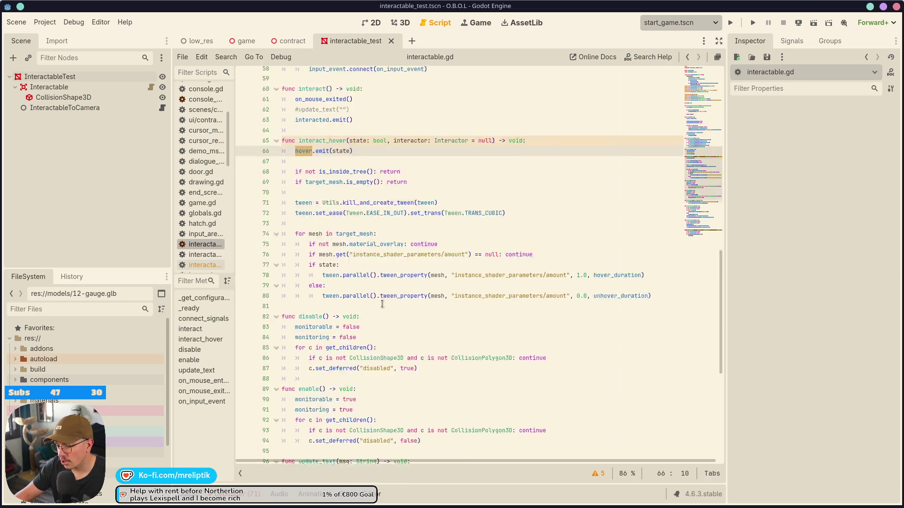
scroll(324, 342, "up", 12)
scroll(324, 341, "up", 9)
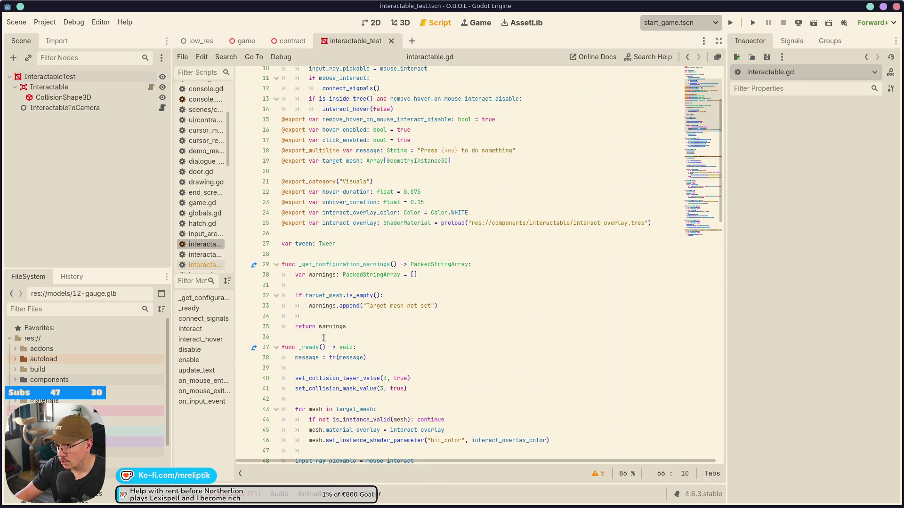
- In interactable_to_camera.gd, add object.translate_object_local below the rotation code and read its docs
left_click(162, 107)
scroll(335, 323, "down", 5)
scroll(335, 323, "down", 5)
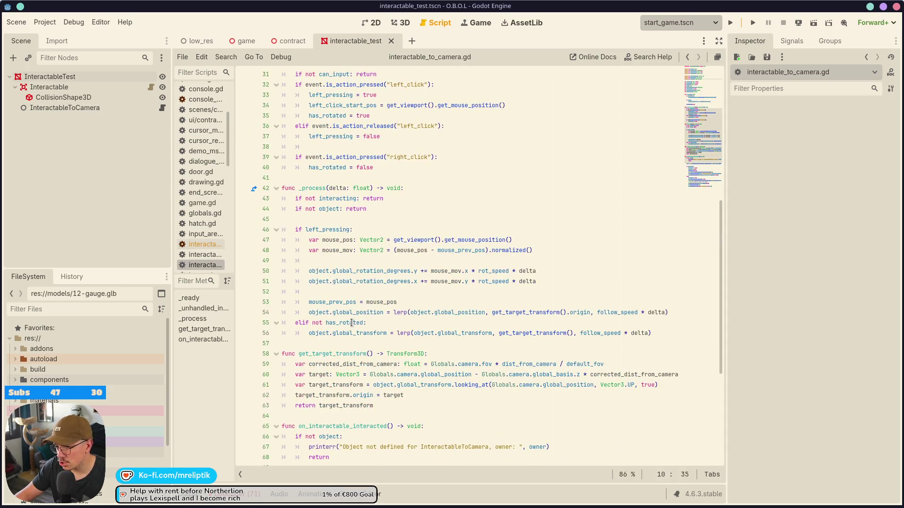
left_click(553, 281)
key("Return")
key("Return")
type("Objec")
key("Return")
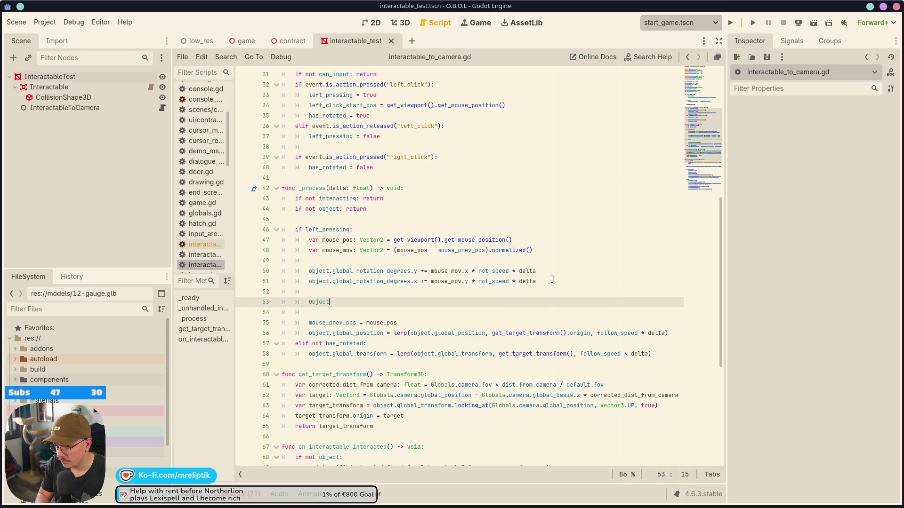
key("ctrl+BackSpace")
type("object.")
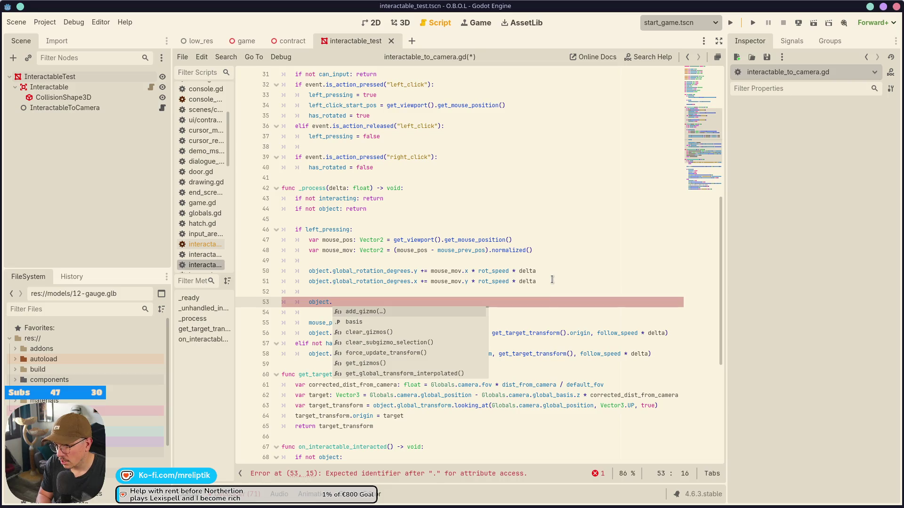
type("translate_object_local(")
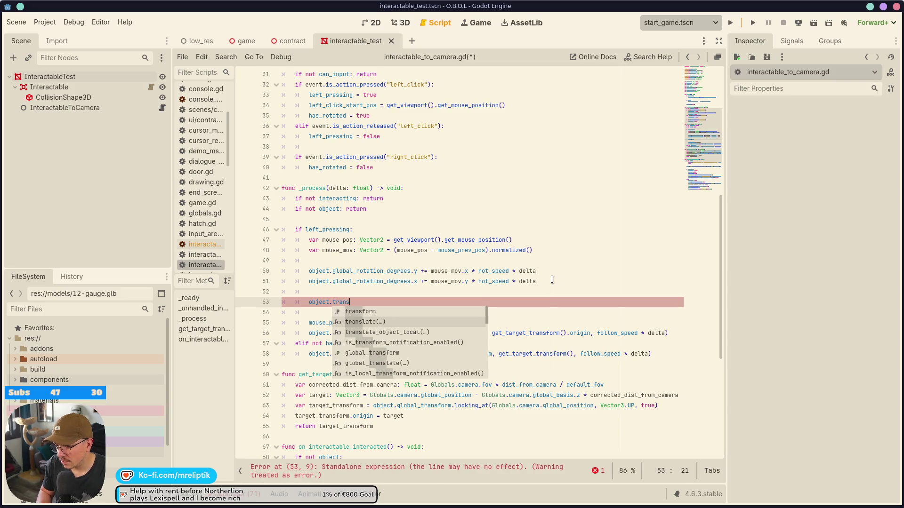
key("Return")
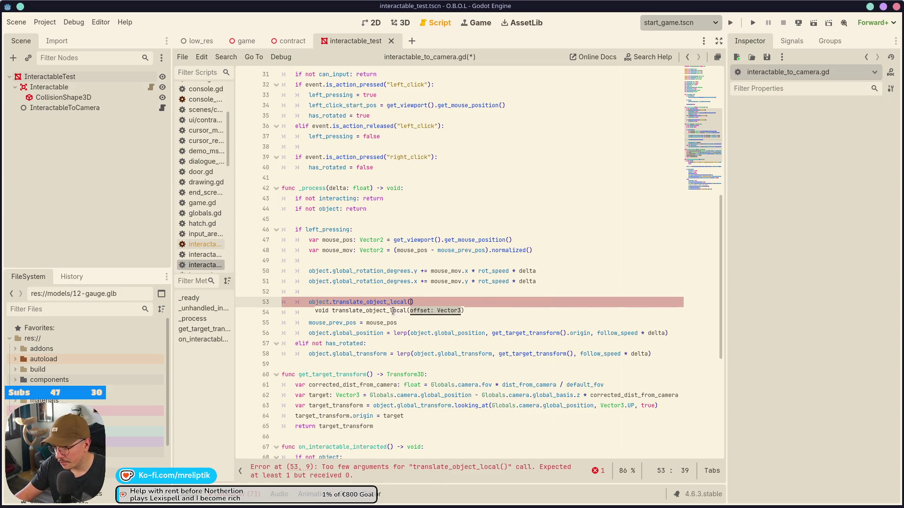
key("alt+F1")
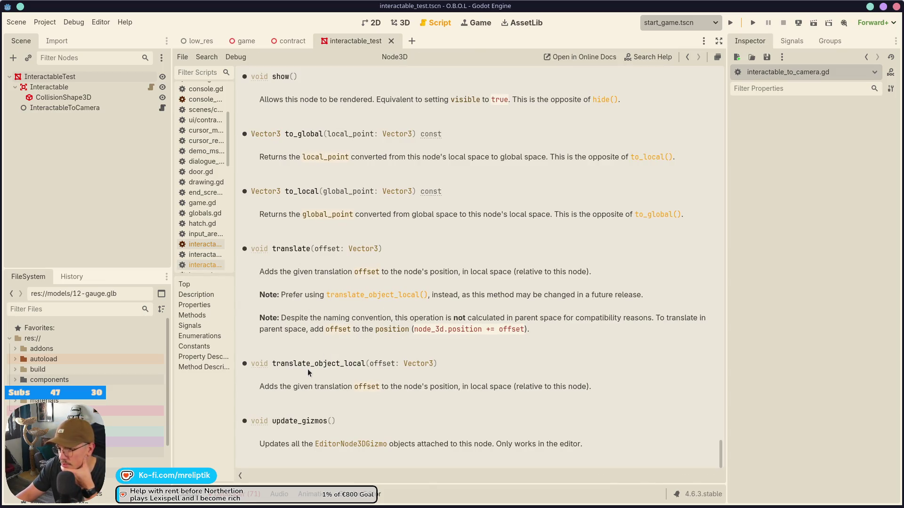
left_click(161, 108)
- Change line 53's call to rotate_object_local and read its documentation
double_click(372, 302)
type("rotate")
key("Return")
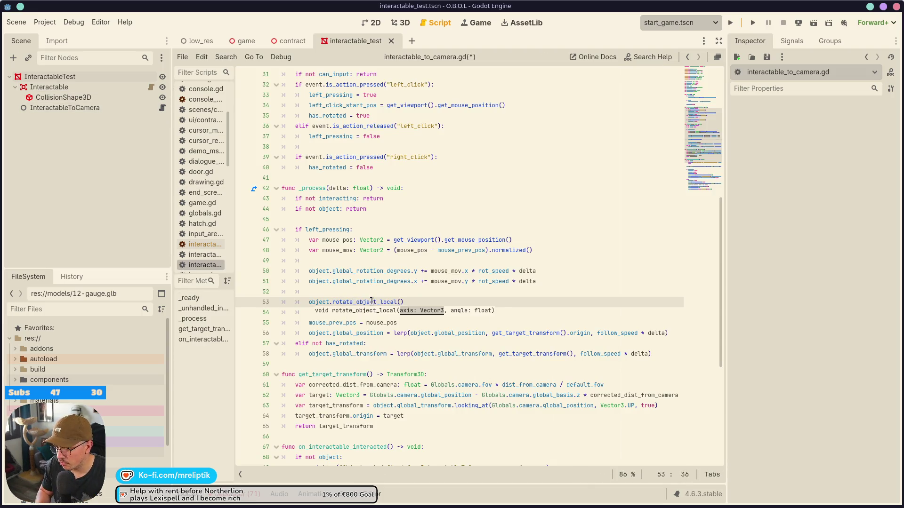
key("alt+F1")
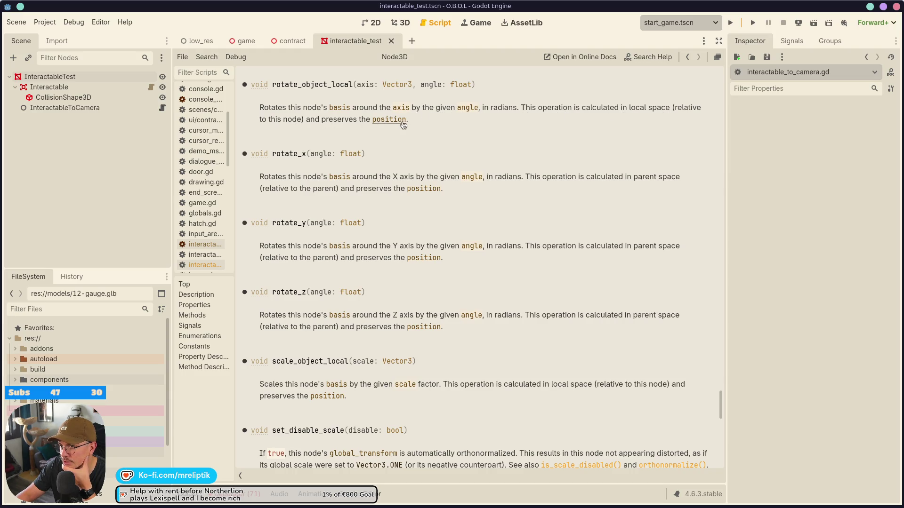
left_click(162, 107)
- Pass Vector3.UP as the rotation axis and look up the UP constant
left_click(402, 302)
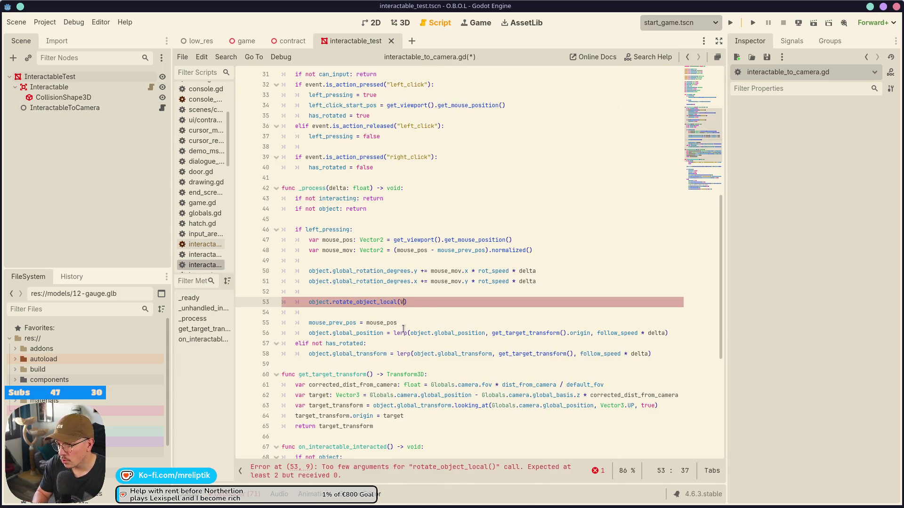
type("ector2.")
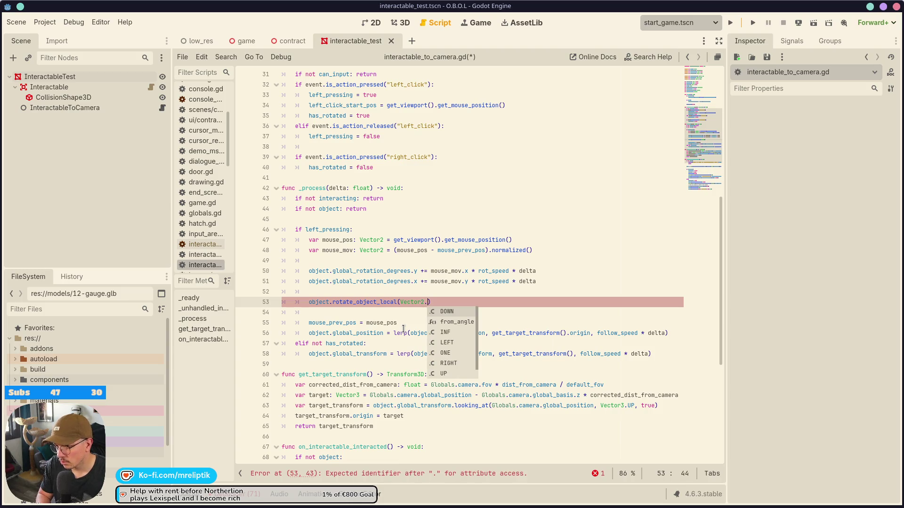
key("BackSpace")
key("BackSpace")
type("3")
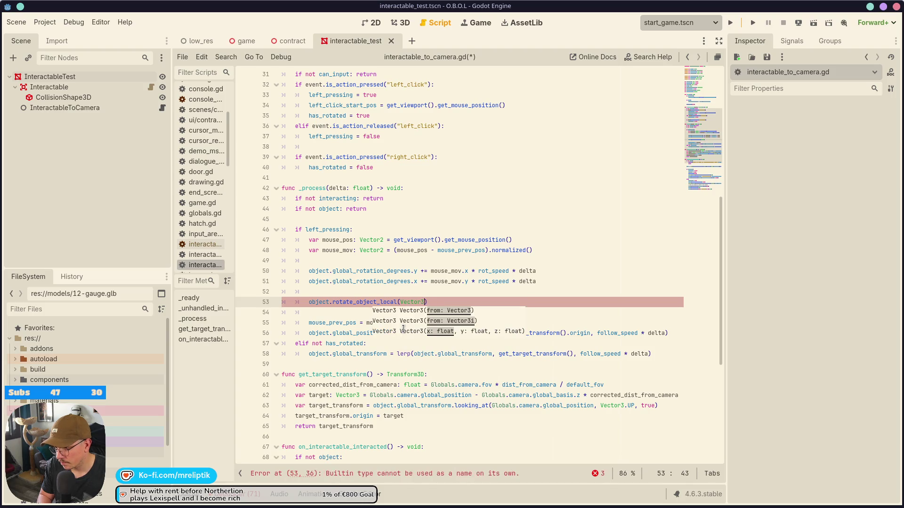
type(".")
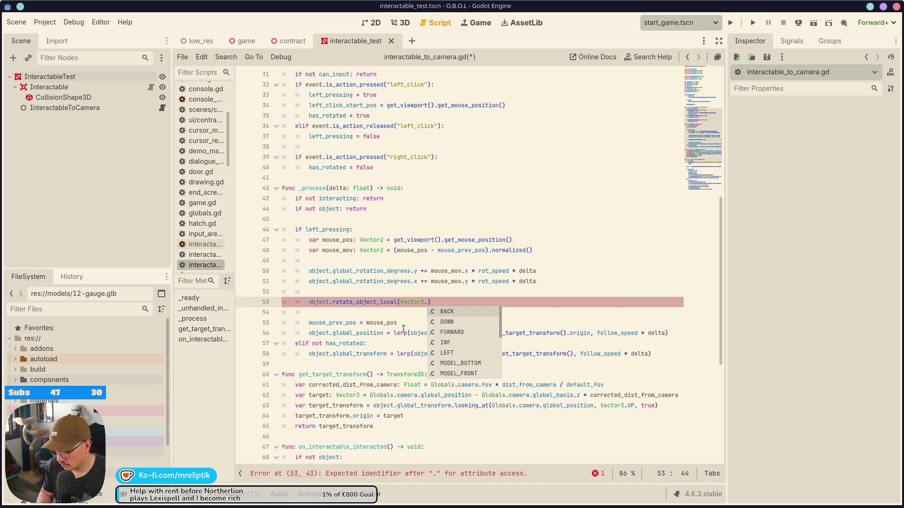
type("UP")
key("Return")
key("Return")
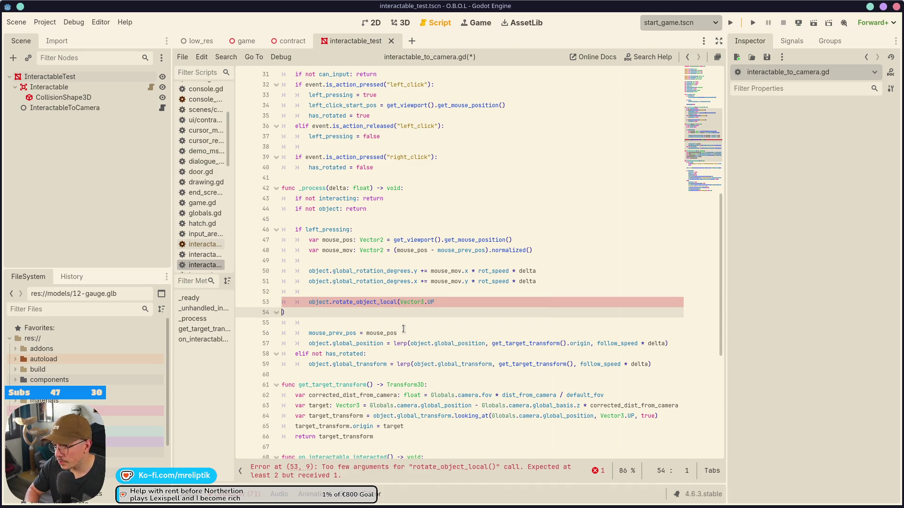
key("BackSpace")
left_click(430, 302, "ctrl")
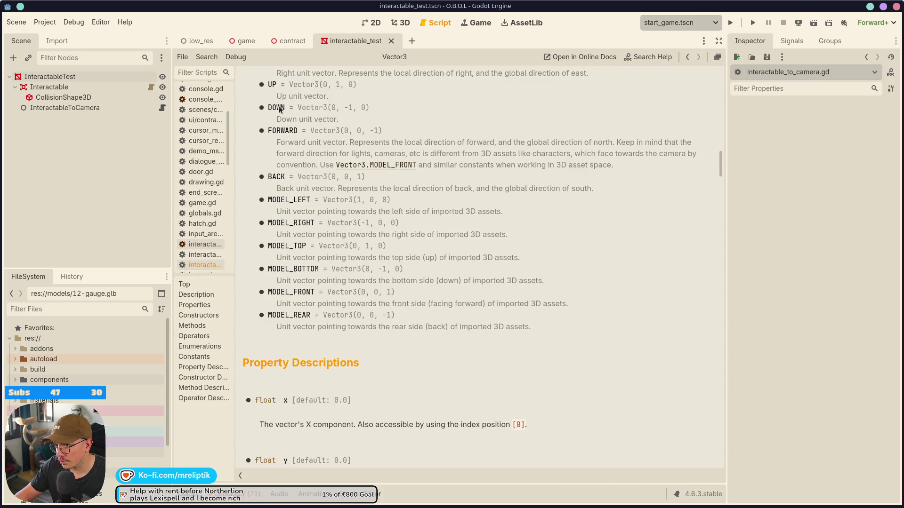
- Add mouse_mov.x * rot_speed * delta as the angle after Vector3.UP on line 53
left_click(162, 107)
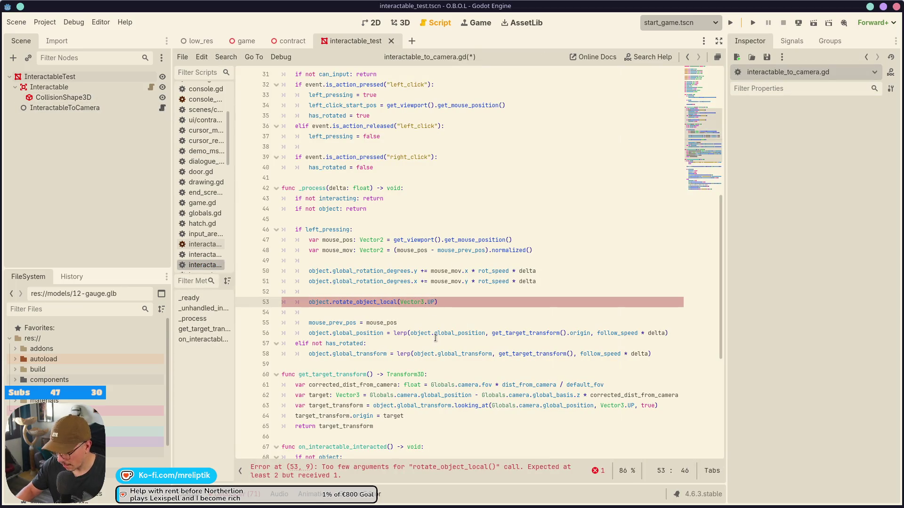
type(",")
left_click(432, 271)
mouse_move(432, 271)
left_mouse_down()
mouse_move(537, 272)
mouse_move(430, 271)
left_mouse_up()
key("ctrl+c")
left_click(437, 303)
key("ctrl+v")
- Comment out the old y-axis rotation line and duplicate the call with Vector3.RIGHT
left_click(453, 272)
key("ctrl+k")
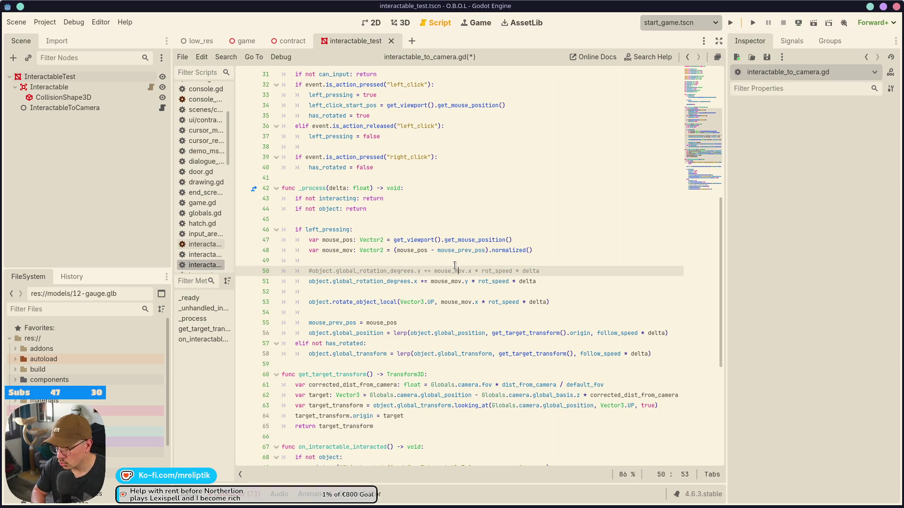
key("Down")
type("l")
key("Down")
key("Down")
key("ctrl+shift+d")
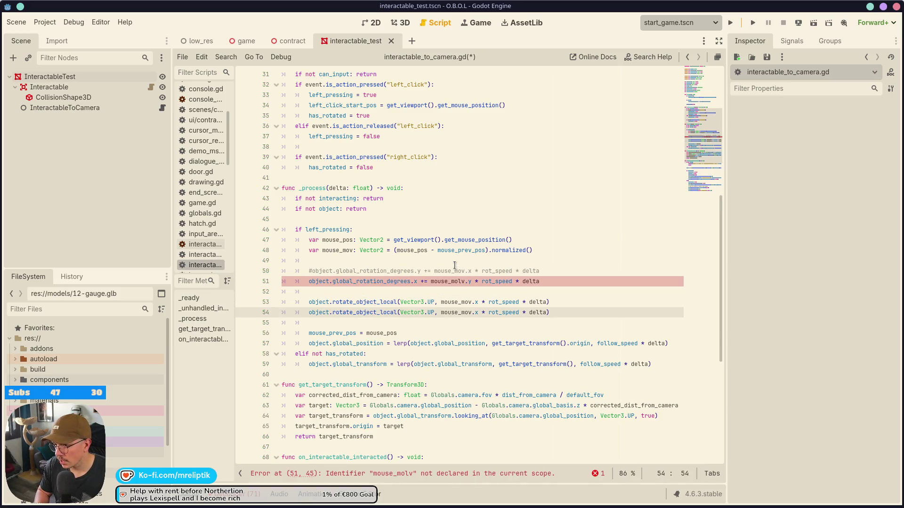
key("BackSpace")
key("BackSpace")
type("RIGHT")
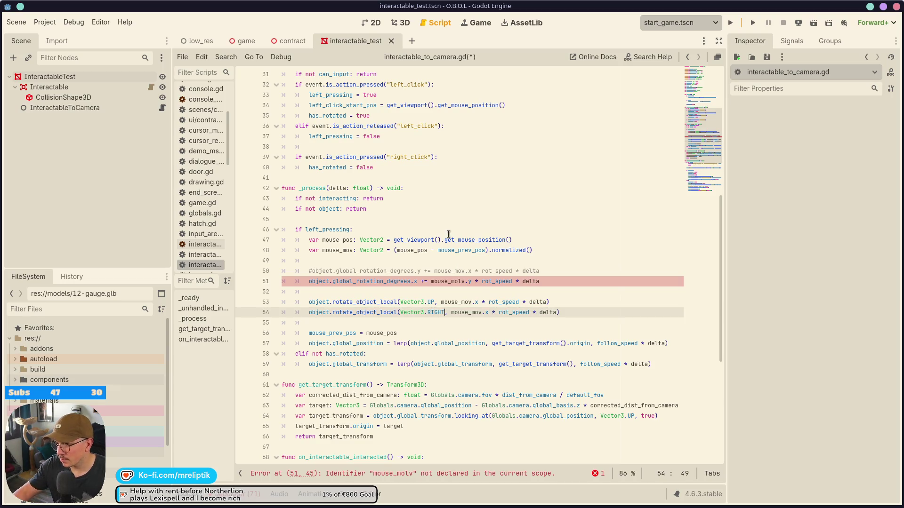
- Use mouse_mov.y on line 54, comment out broken line 51, and save the script
left_click(492, 314)
key("BackSpace")
type("y")
key("Up")
key("Up")
key("Up")
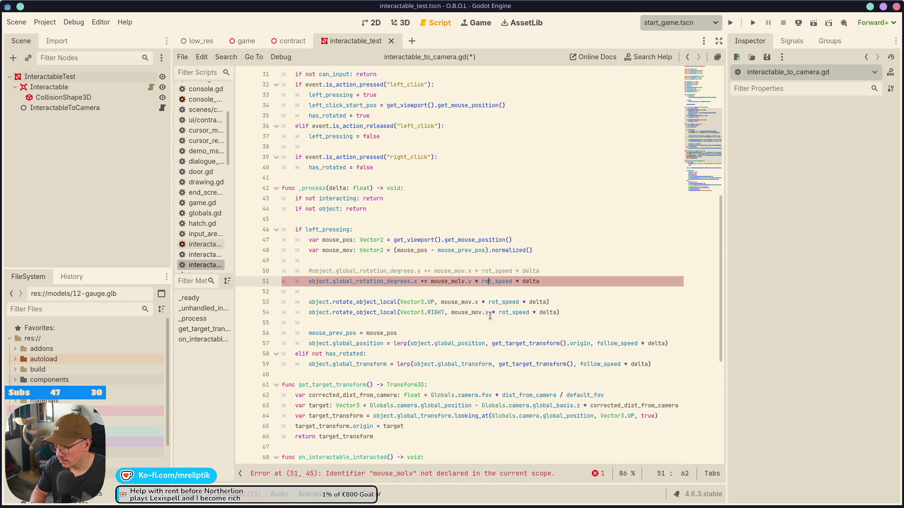
key("ctrl+k")
key("ctrl+s")
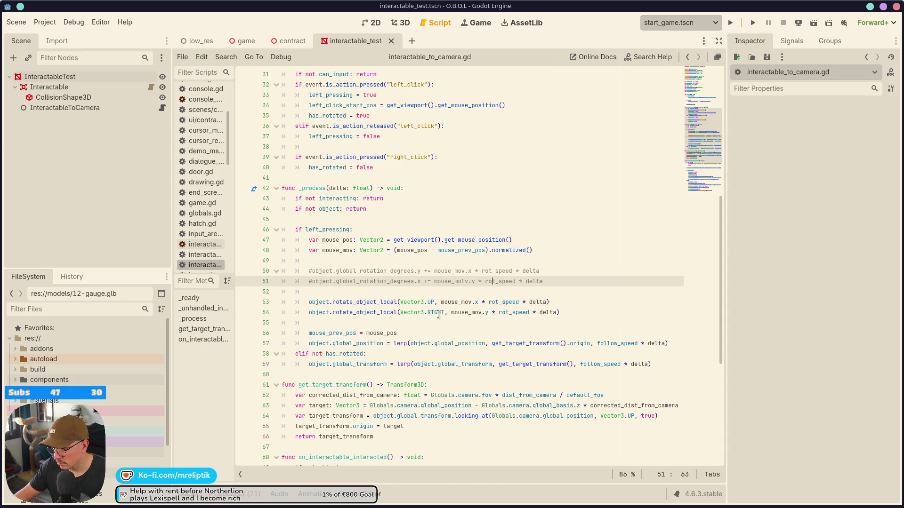
left_click(437, 315, "ctrl")
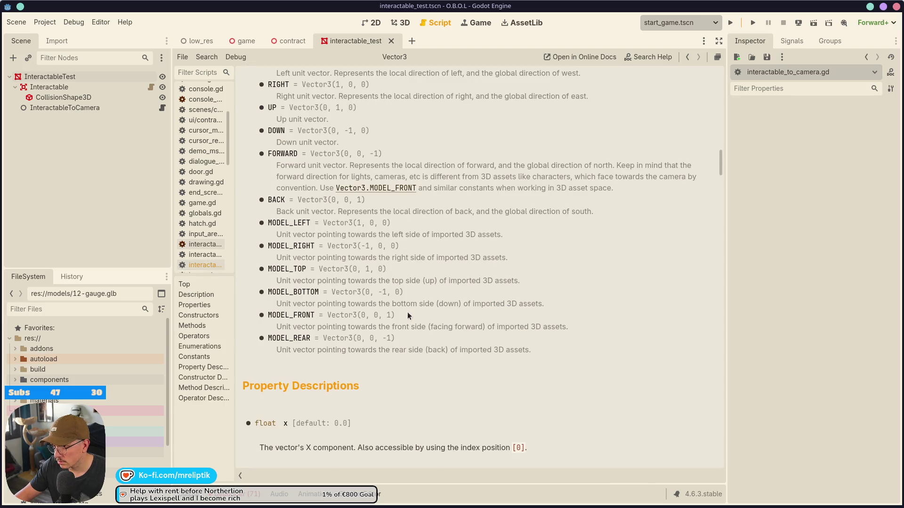
- Run the game full-view, reach the table, then lift, set down and lift the evaluation form again
left_click(731, 22)
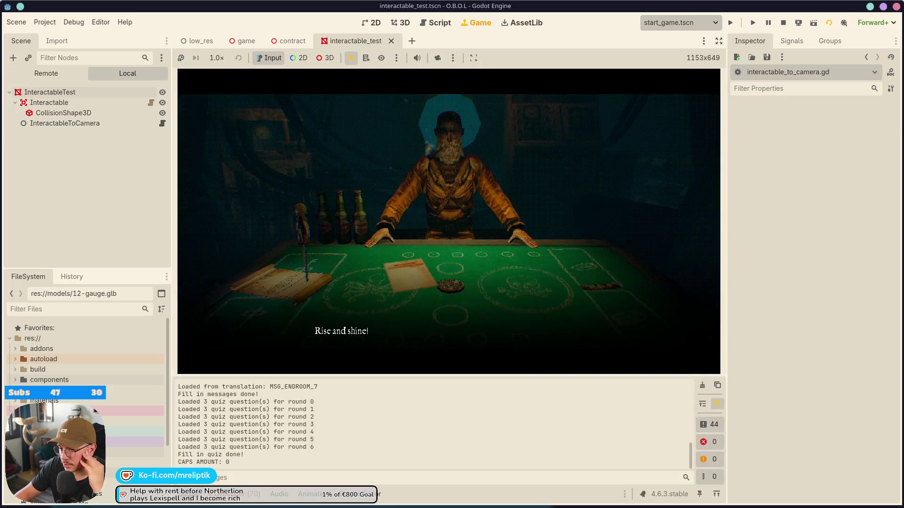
left_click(719, 41)
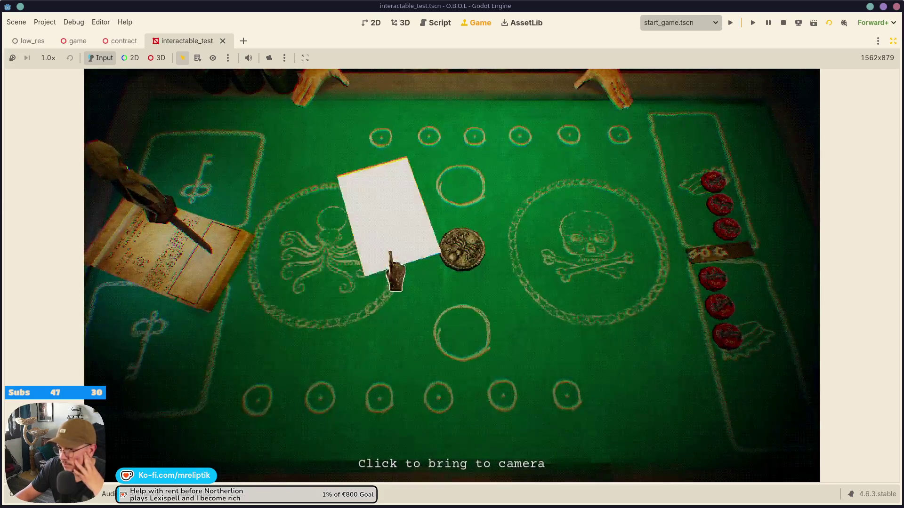
left_click(393, 258)
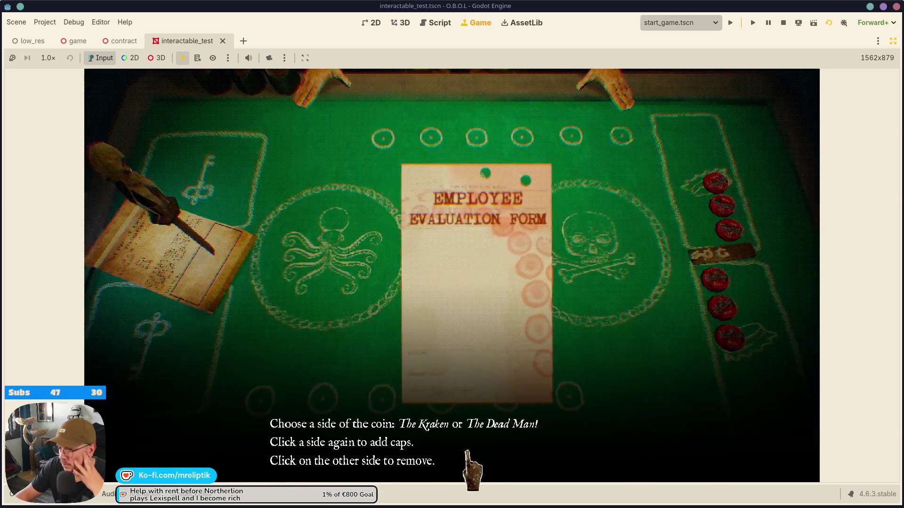
left_click(475, 468)
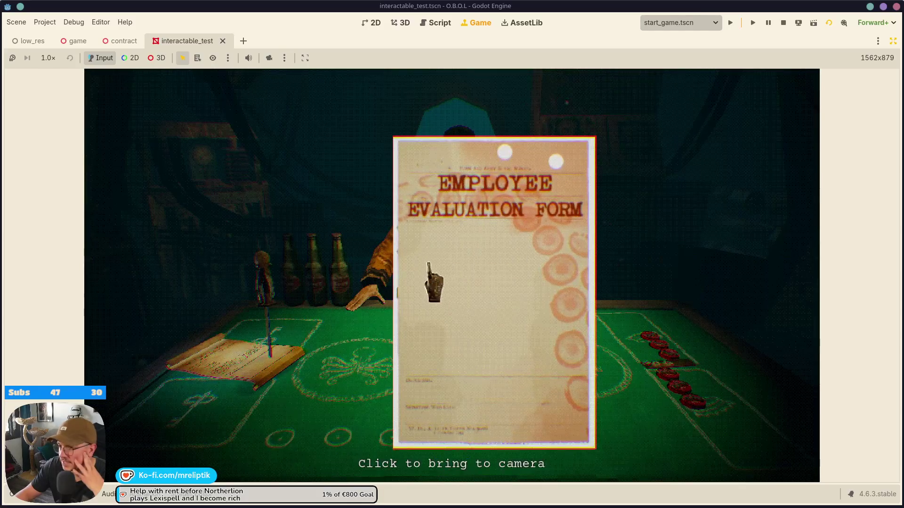
left_click(697, 315)
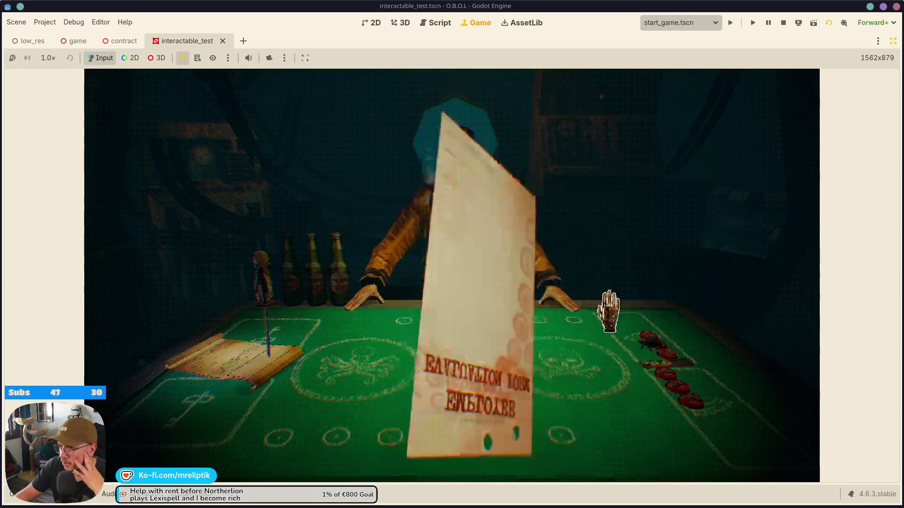
left_click(537, 309)
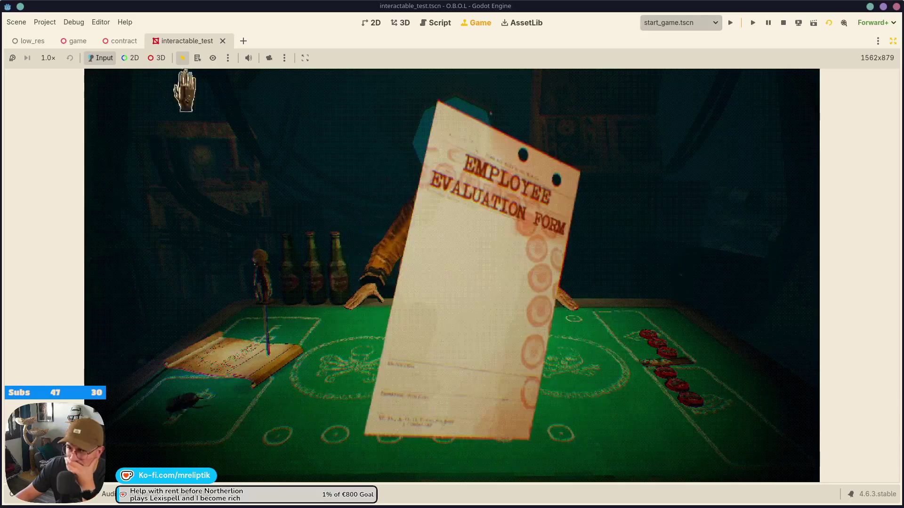
left_click(893, 41)
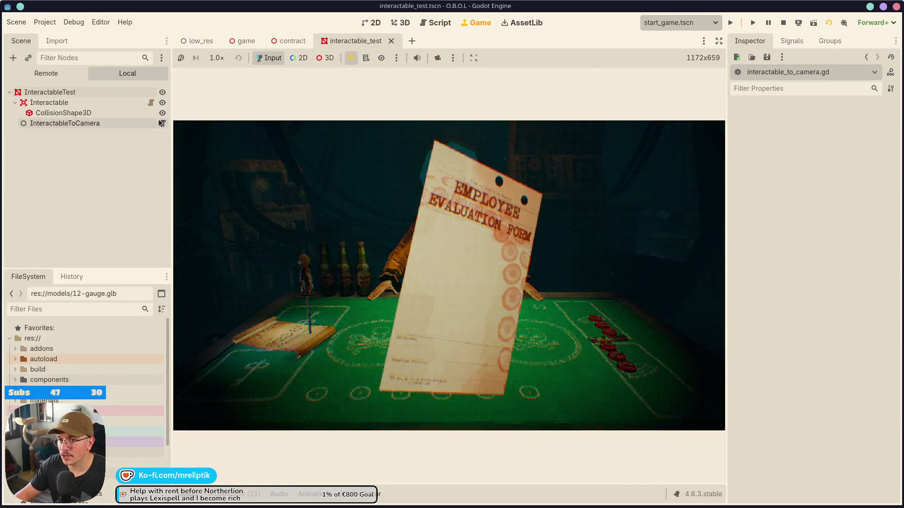
left_click(160, 123)
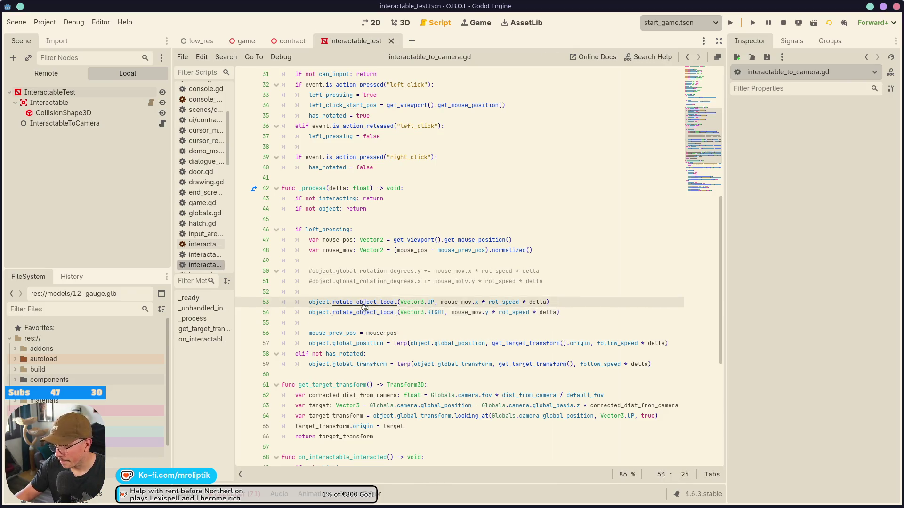
left_click(362, 303, "ctrl")
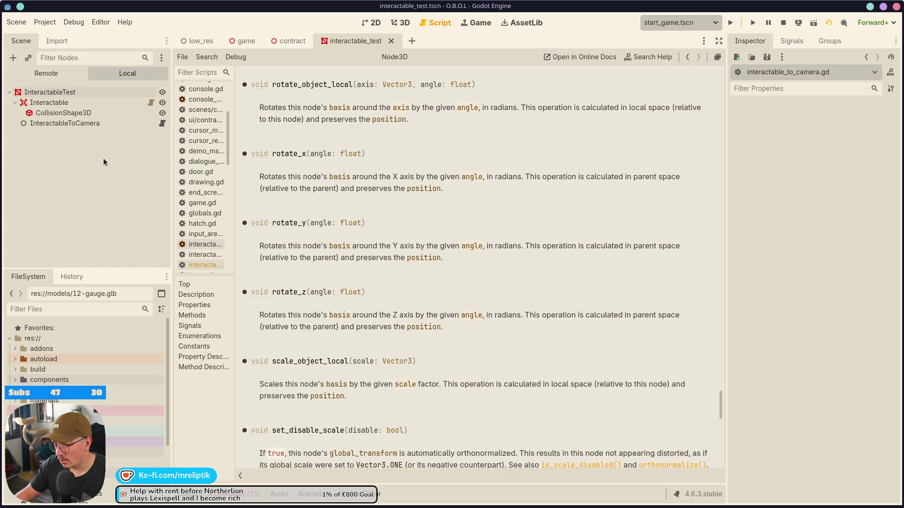
left_click(162, 123)
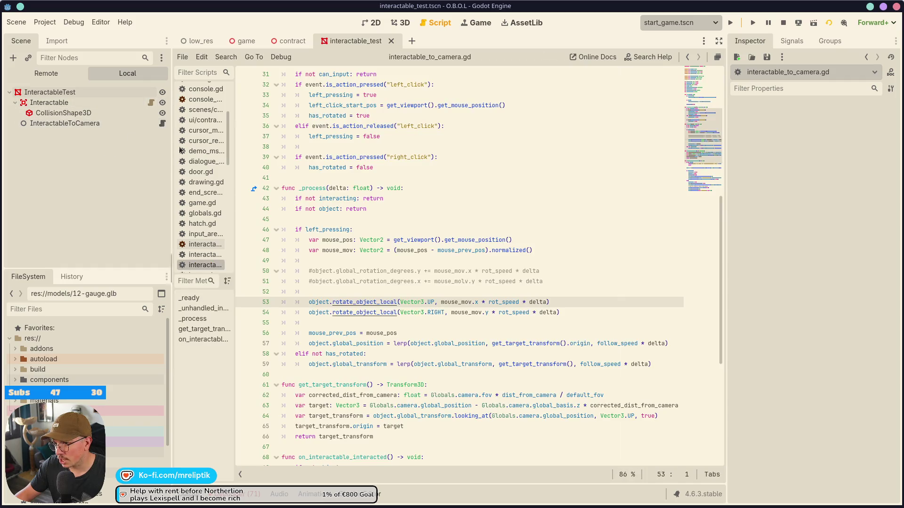
double_click(503, 302)
left_click(519, 303)
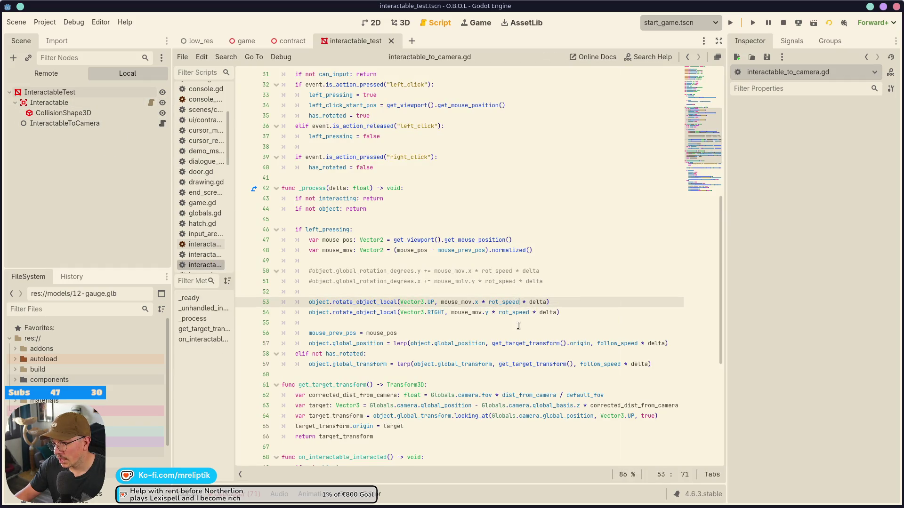
- Divide rot_speed by 360.0 in both rotate_object_local calls on lines 53 and 54, then save
left_click(489, 304)
type("(")
key("Left")
type("/360.0)")
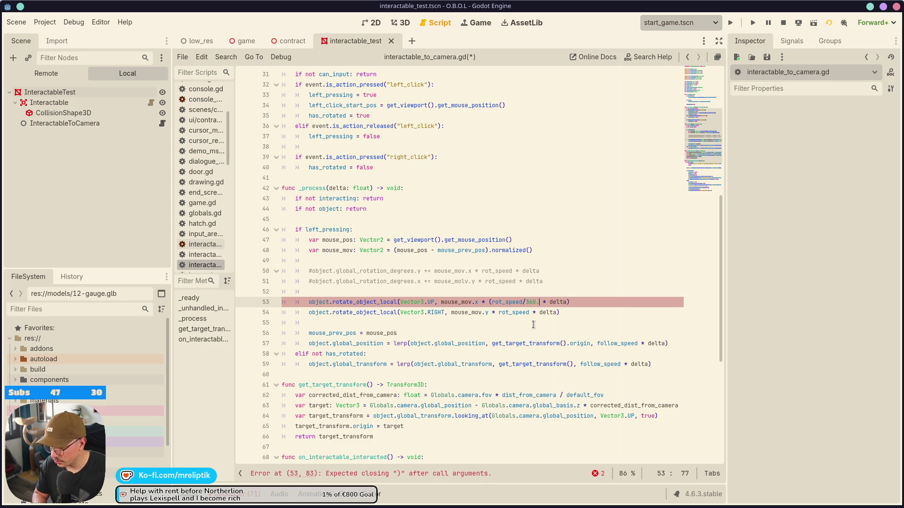
key("Left")
key("Left")
key("Right")
key("Right")
key("shift+Left")
key("shift+Left")
key("shift+Left")
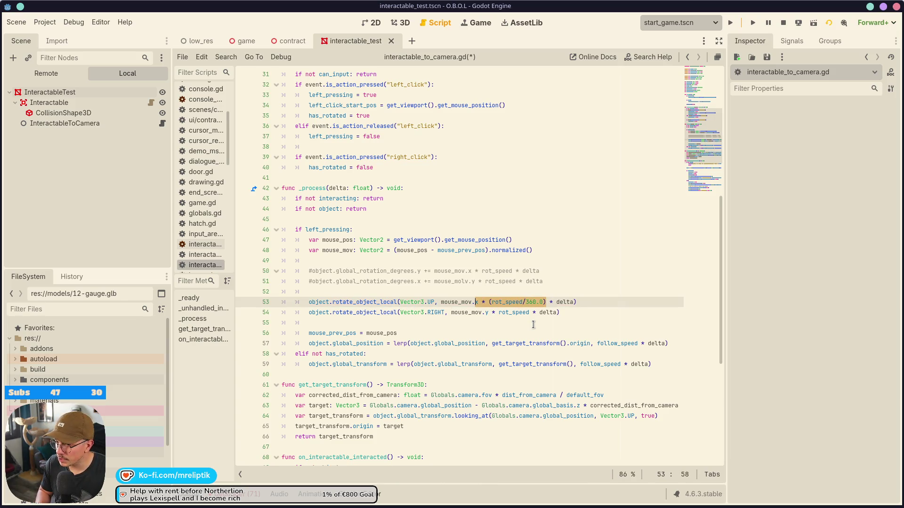
key("Right")
key("Down")
type("(")
key("ctrl+Right")
type("/360.0)")
key("ctrl+s")
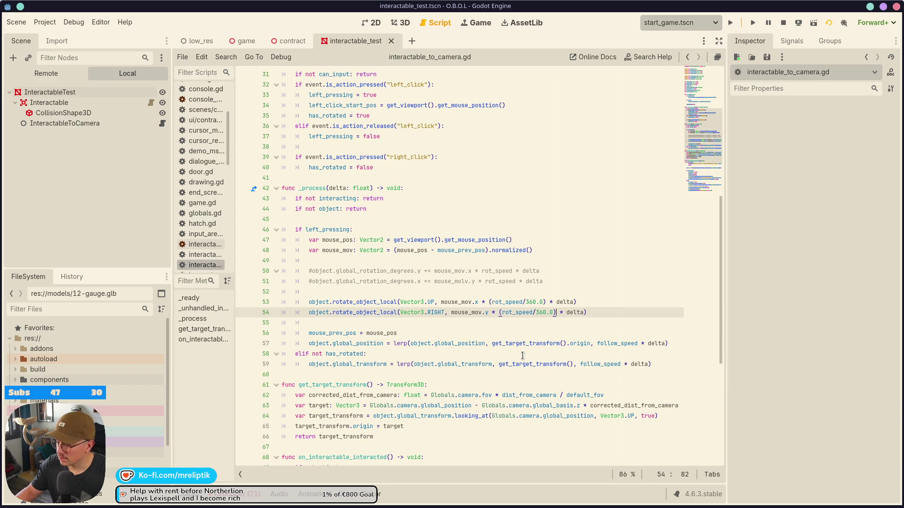
- Replace the divisions with deg_to_rad(rot_speed) on both lines, save, and run the project
key("BackSpace")
key("BackSpace")
key("BackSpace")
key("BackSpace")
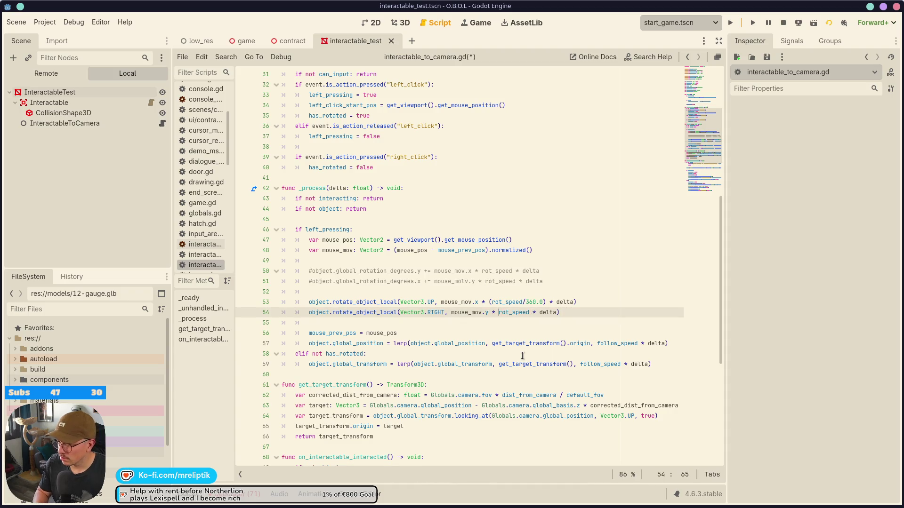
type("deg_to_rad(rot_speed")
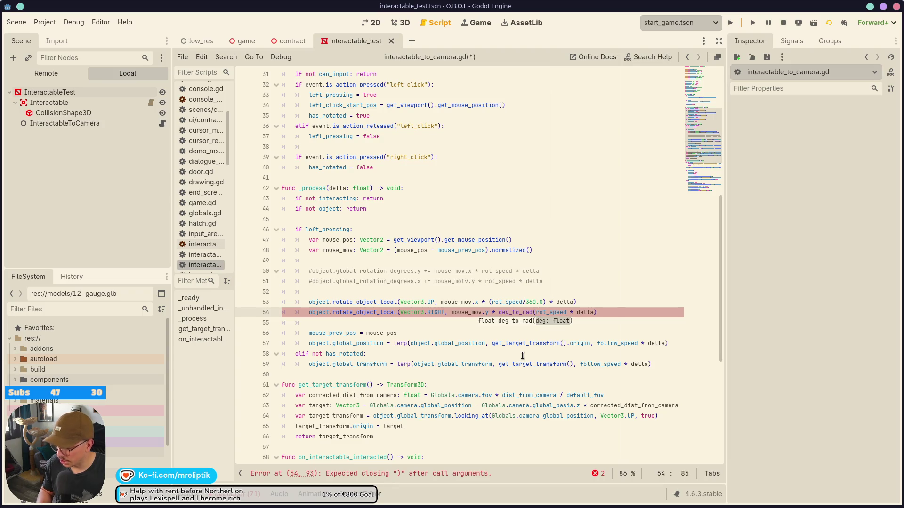
type(")")
key("Up")
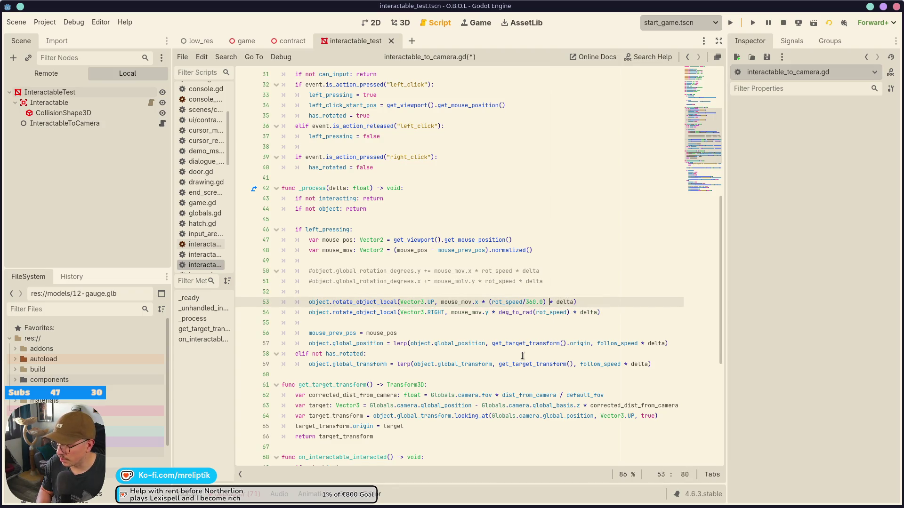
key("Left")
key("BackSpace")
key("BackSpace")
key("BackSpace")
key("Right")
type("deg_to_rad")
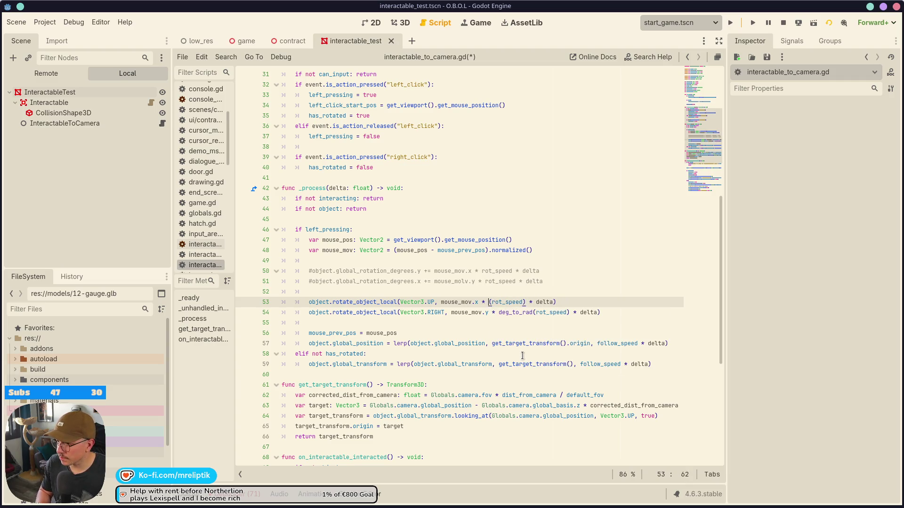
key("ctrl+s")
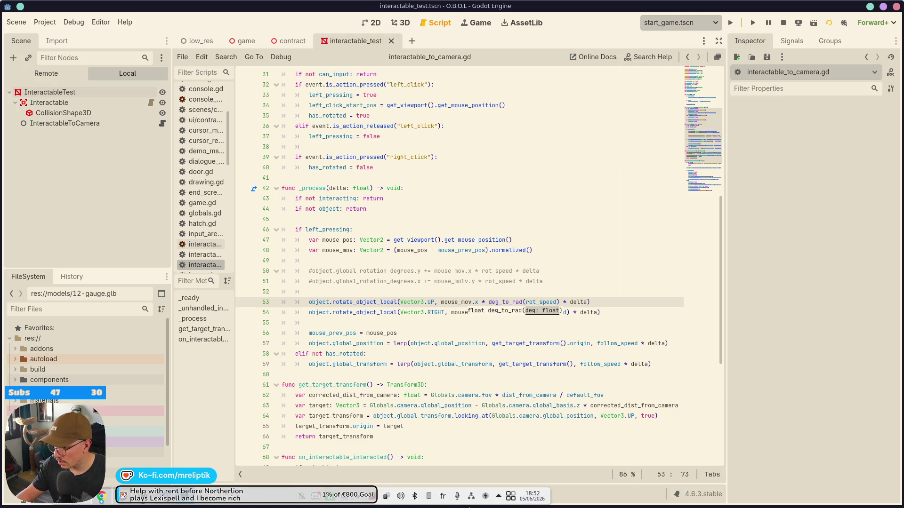
left_click(731, 22)
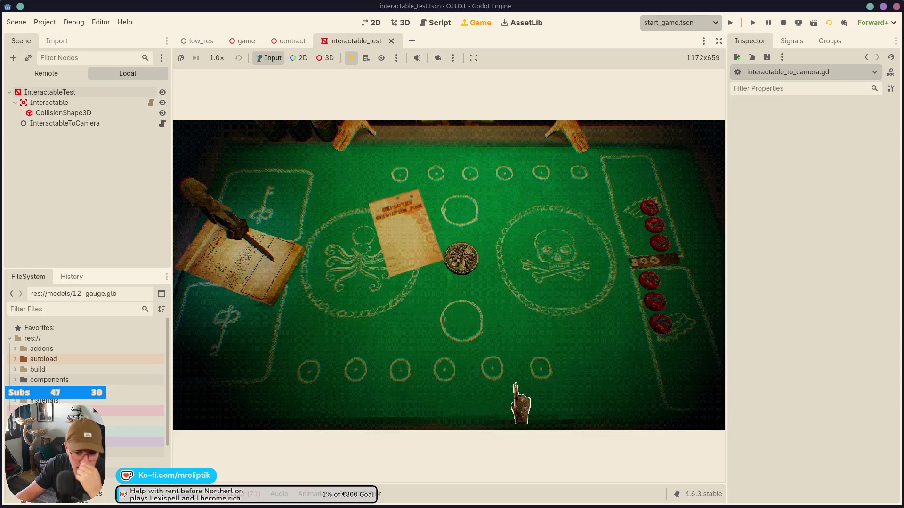
- Lift the evaluation form in-game, drag it sideways to view its back, then reopen the script
mouse_move(517, 506)
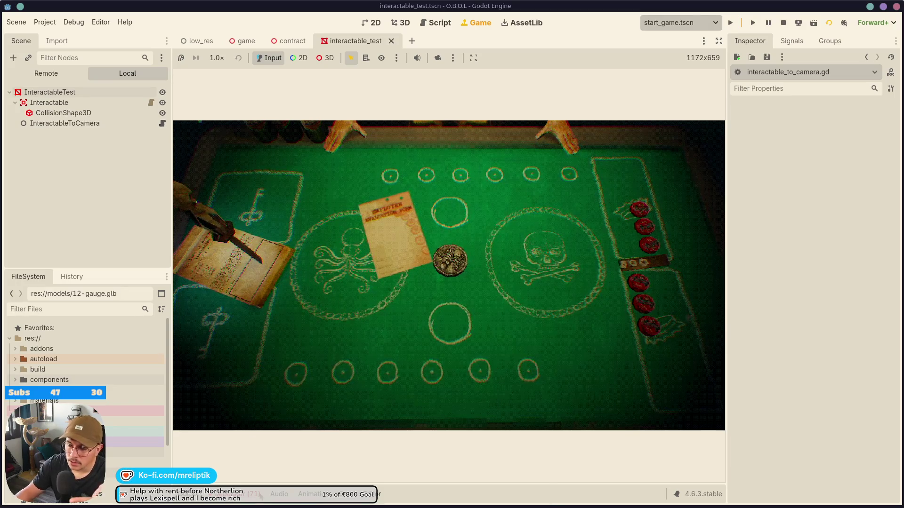
left_click(419, 405)
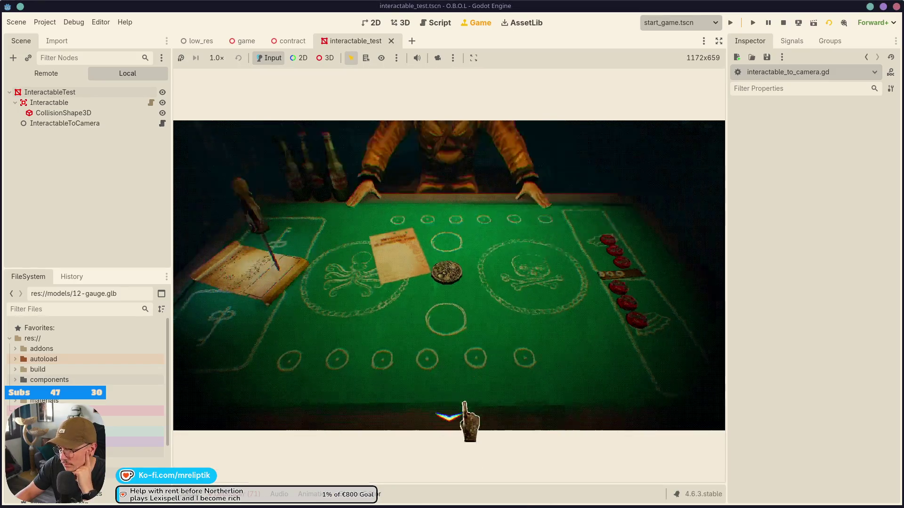
left_click(489, 419)
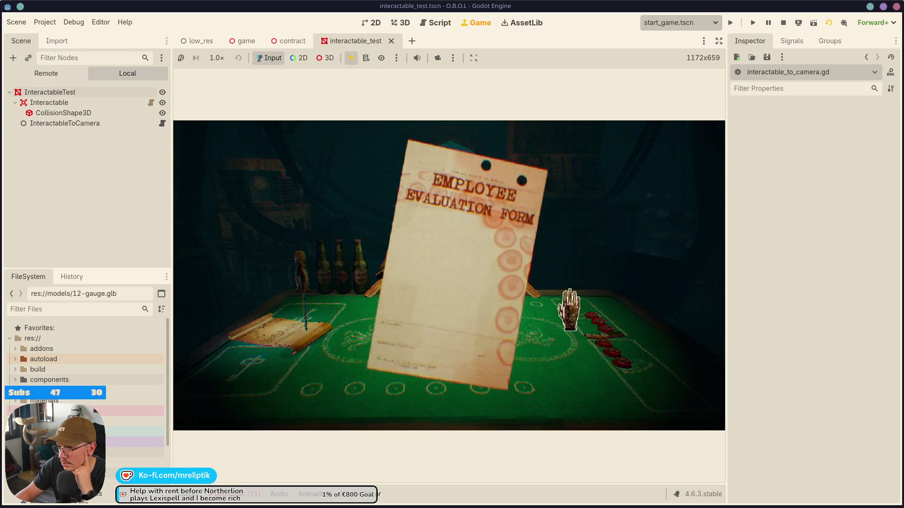
left_click(609, 262)
left_click(609, 246)
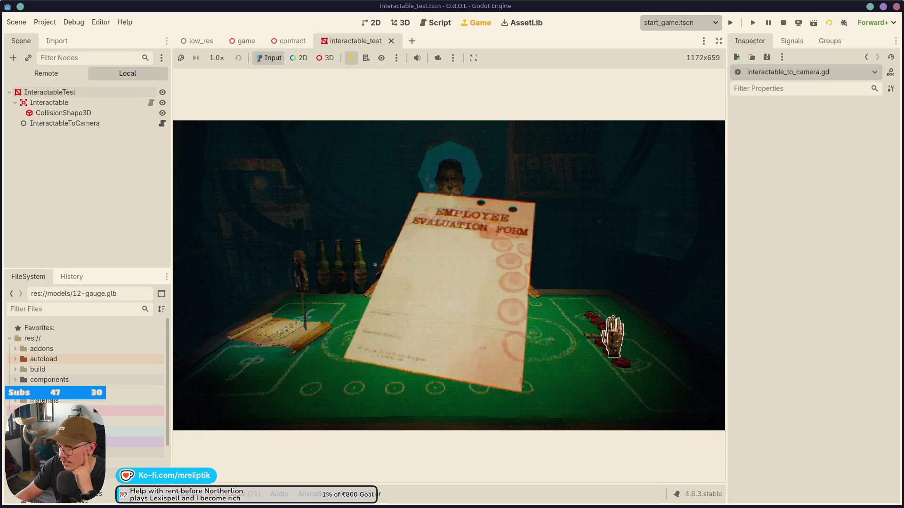
left_click_drag(549, 299, 374, 294)
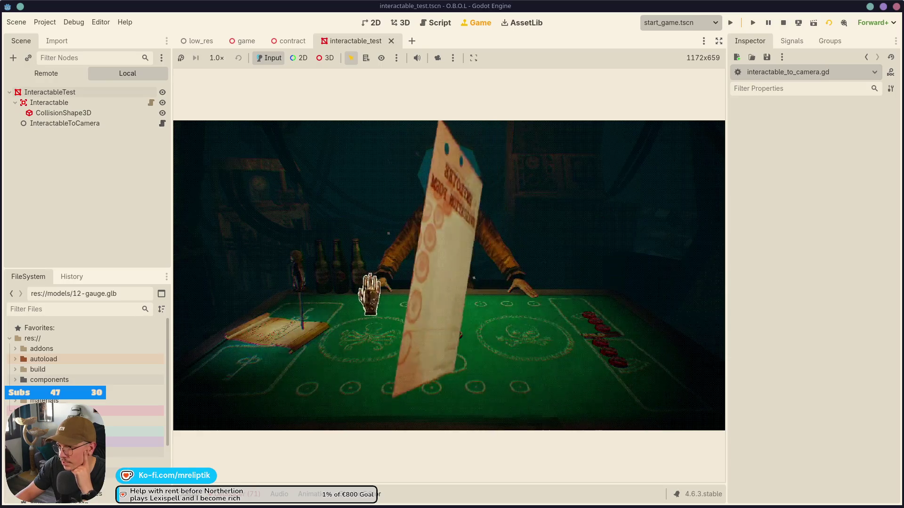
left_click(296, 217)
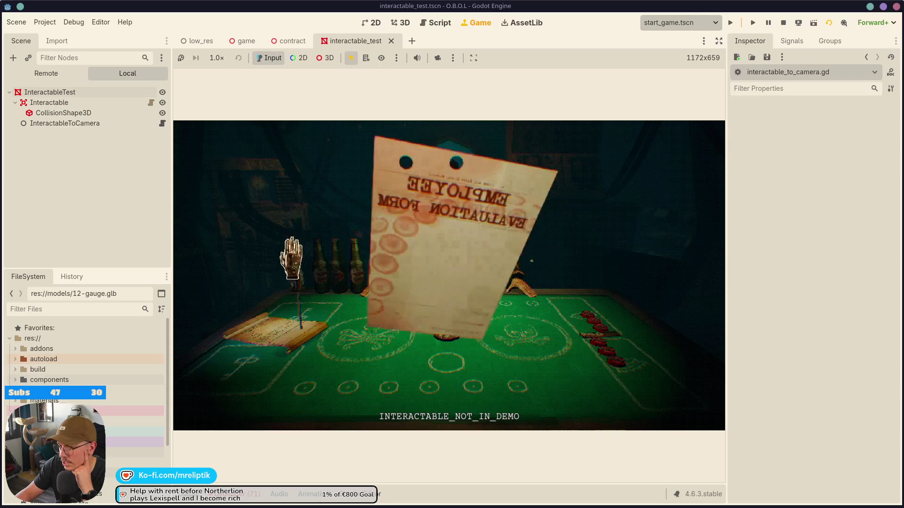
left_click(292, 391)
left_click(301, 264)
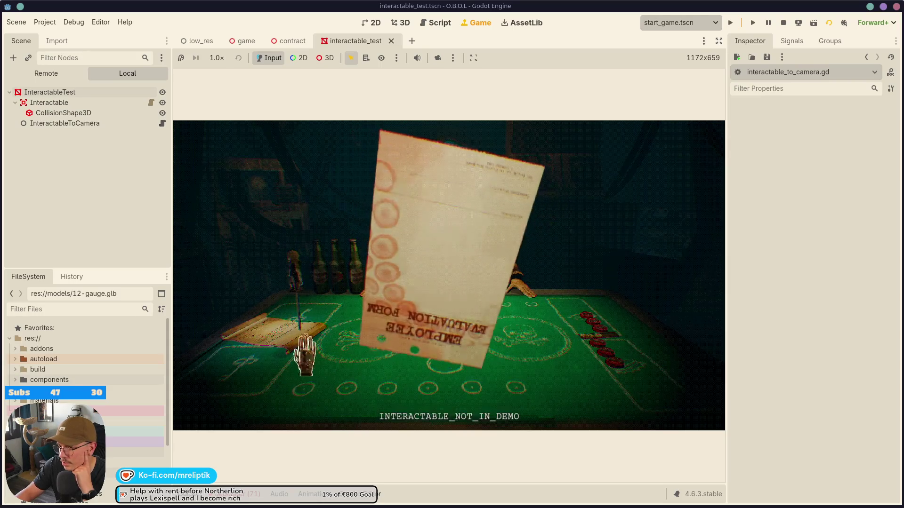
left_click(162, 123)
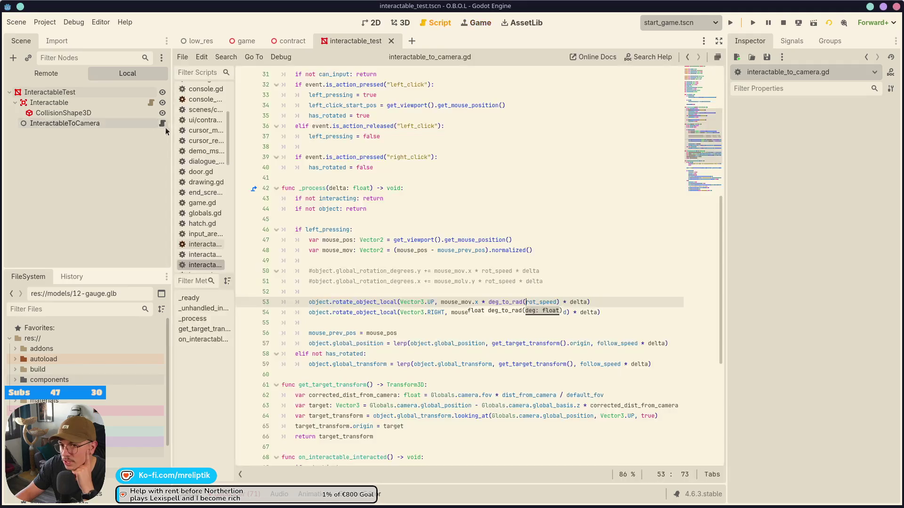
- Switch line 54 to rotate_x, drop the Vector3.RIGHT argument, save, and run the scene
double_click(369, 312)
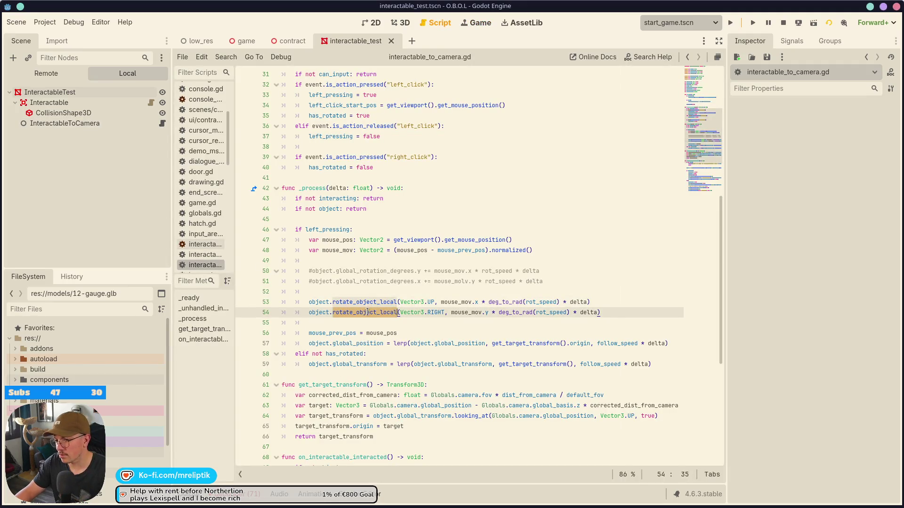
type("rotate")
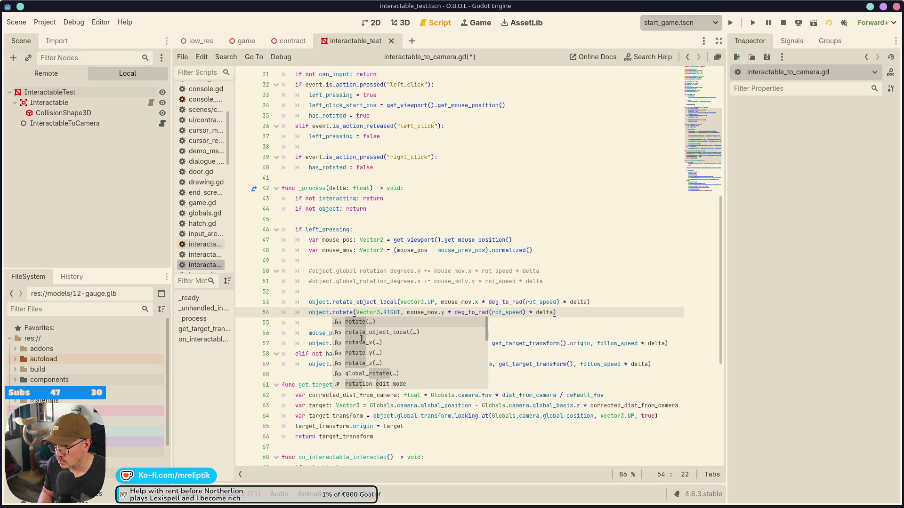
left_click(361, 340)
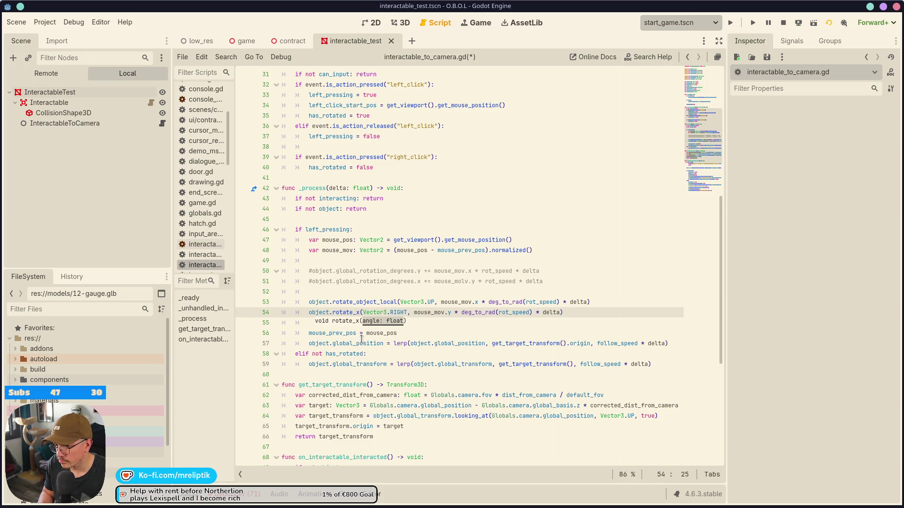
left_click(349, 313, "ctrl")
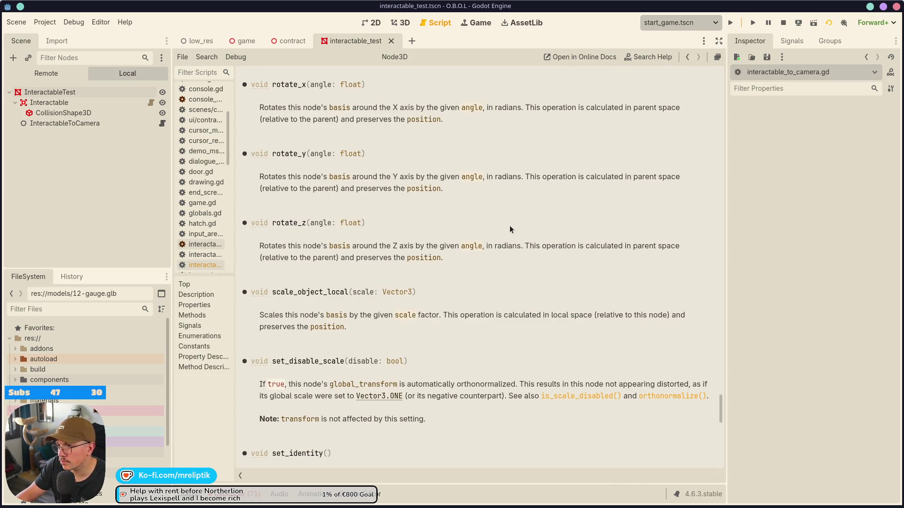
left_click(163, 124)
double_click(357, 313)
left_click(412, 314)
key("BackSpace")
key("BackSpace")
key("BackSpace")
key("ctrl+s")
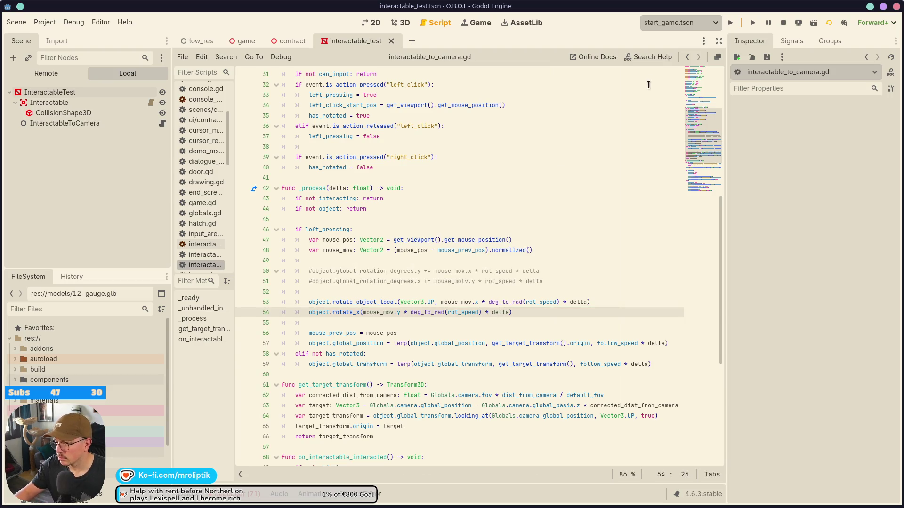
left_click(752, 23)
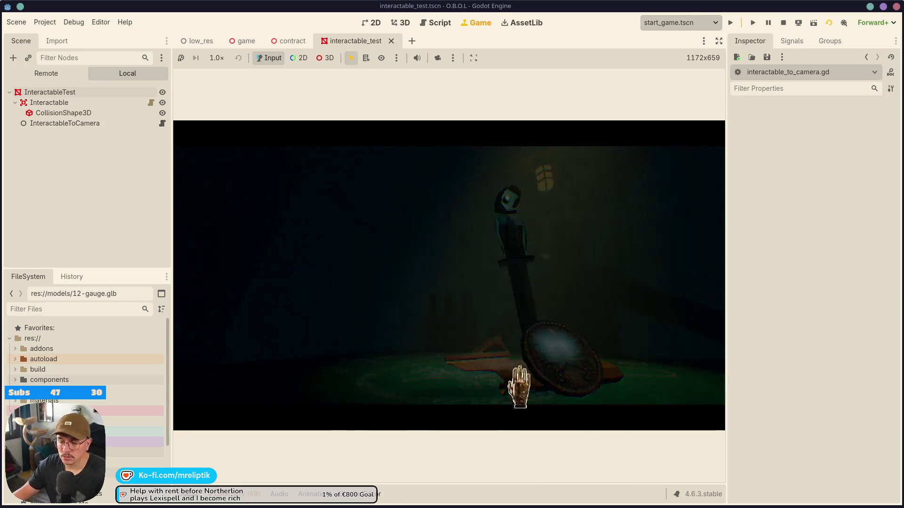
- Test the form in a full-size Game view, then restore the docks and reopen interactable_to_camera.gd
left_click(719, 40)
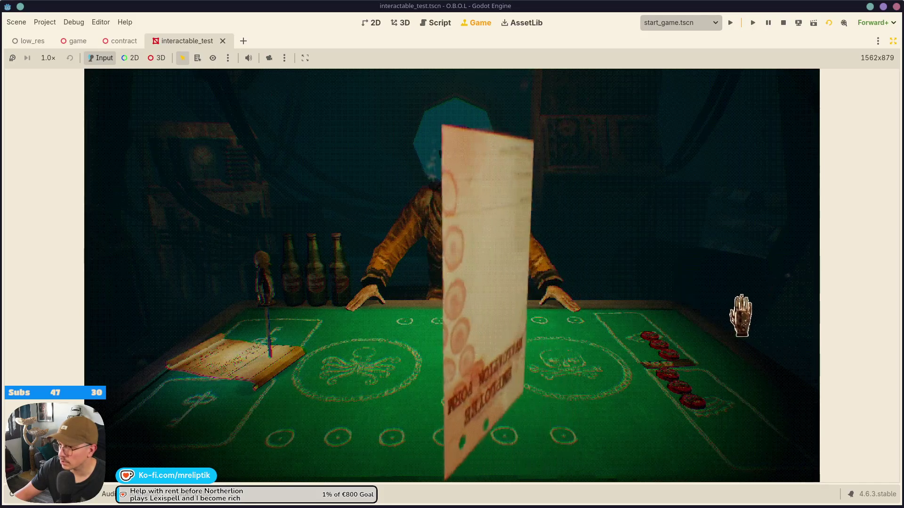
left_click(843, 22)
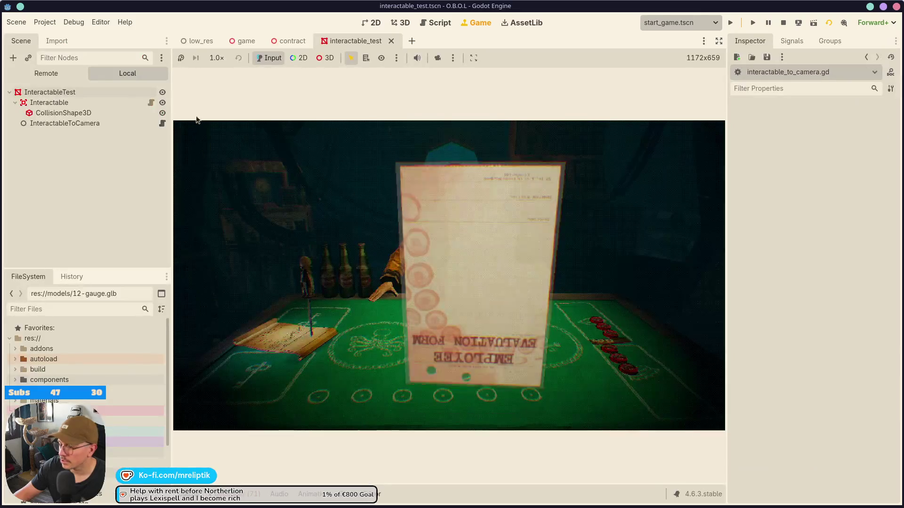
left_click(162, 124)
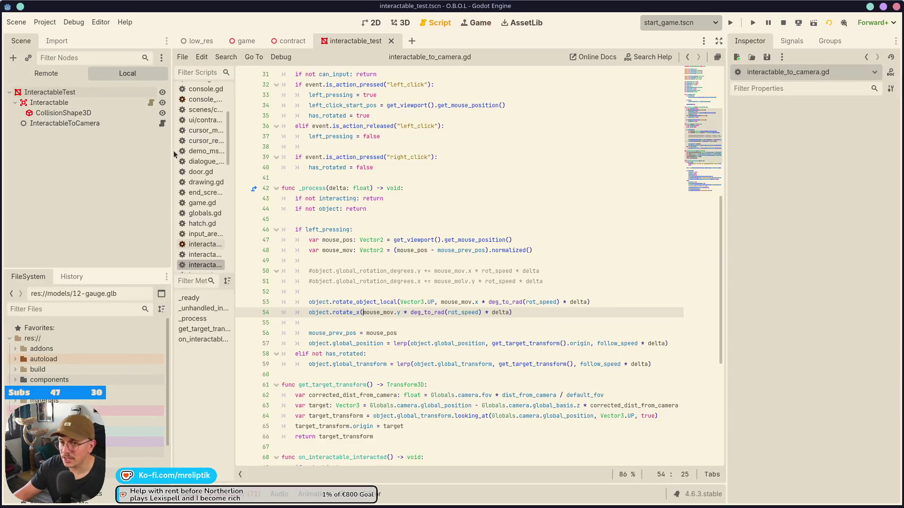
- Change line 53 to rotate_y, delete the Vector3.UP argument, and save the script
left_click(355, 302)
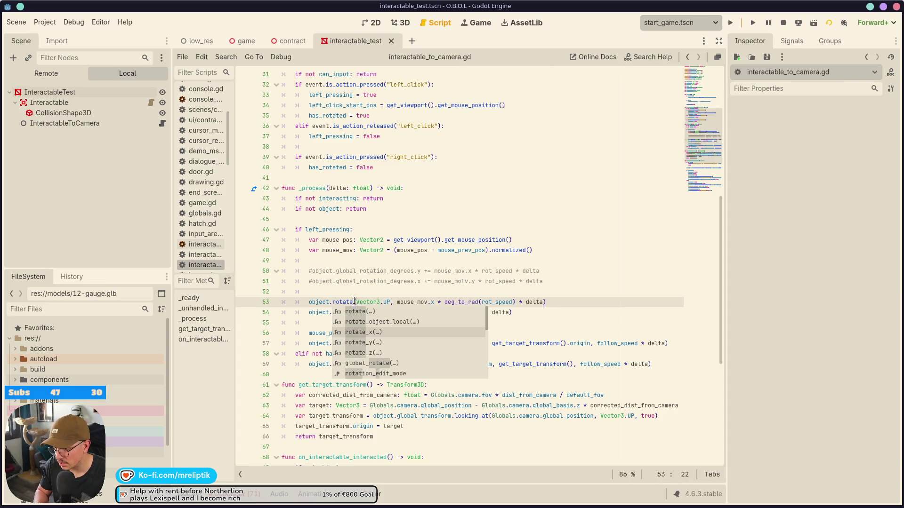
key("Down")
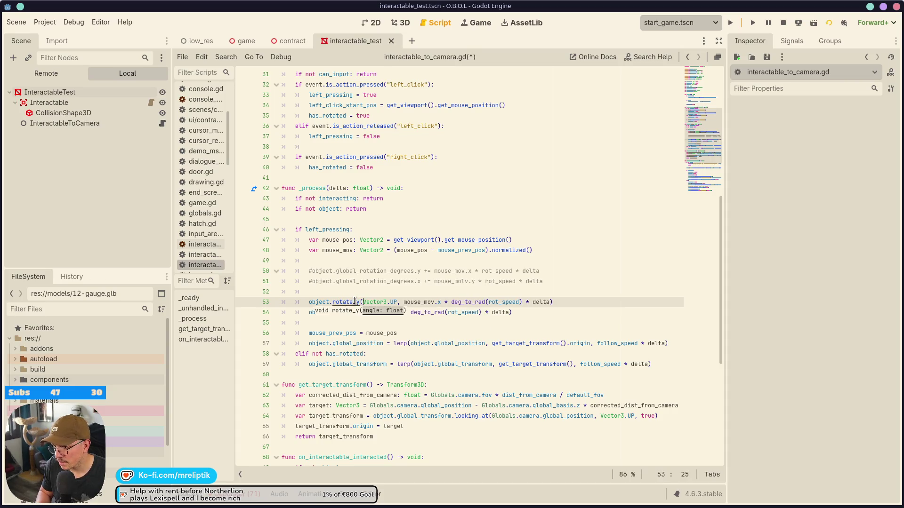
key("ctrl+shift+Right")
key("BackSpace")
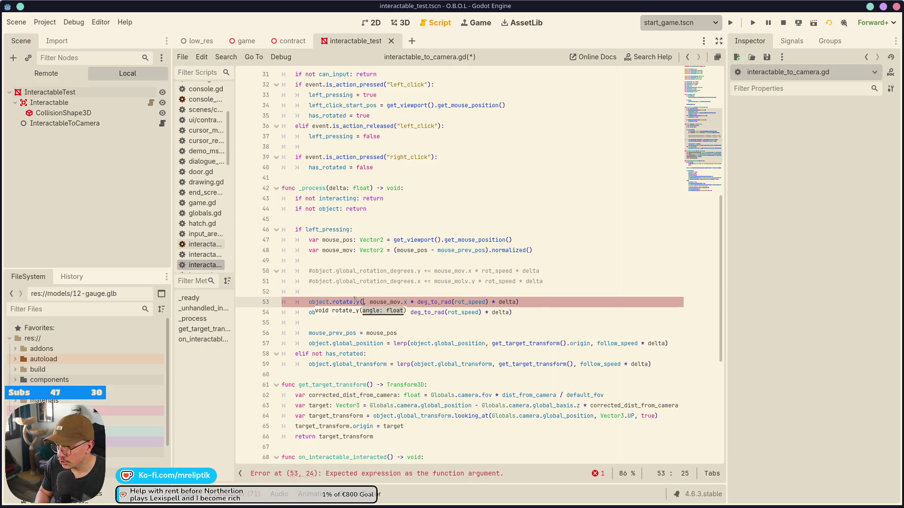
key("Delete")
key("Delete")
key("ctrl+s")
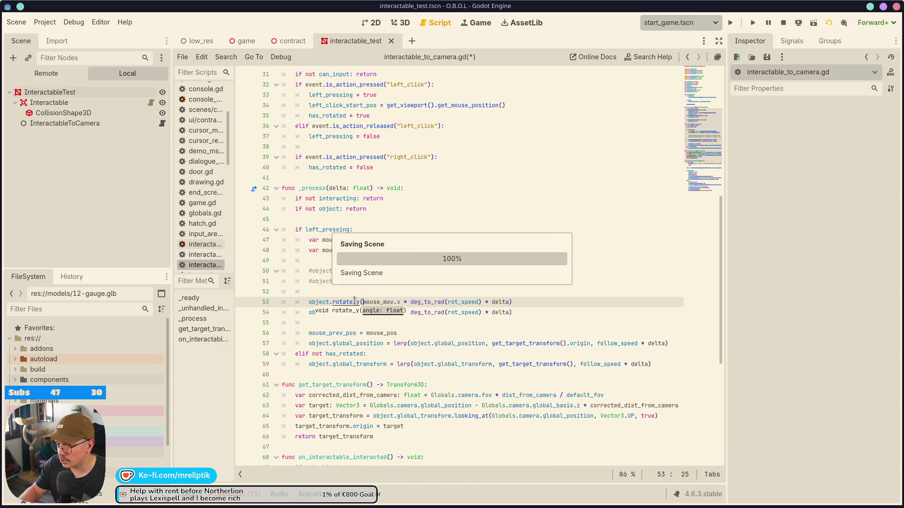
- Run the scene, lift and set down the evaluation form, then stop the game with F8
left_click(472, 26)
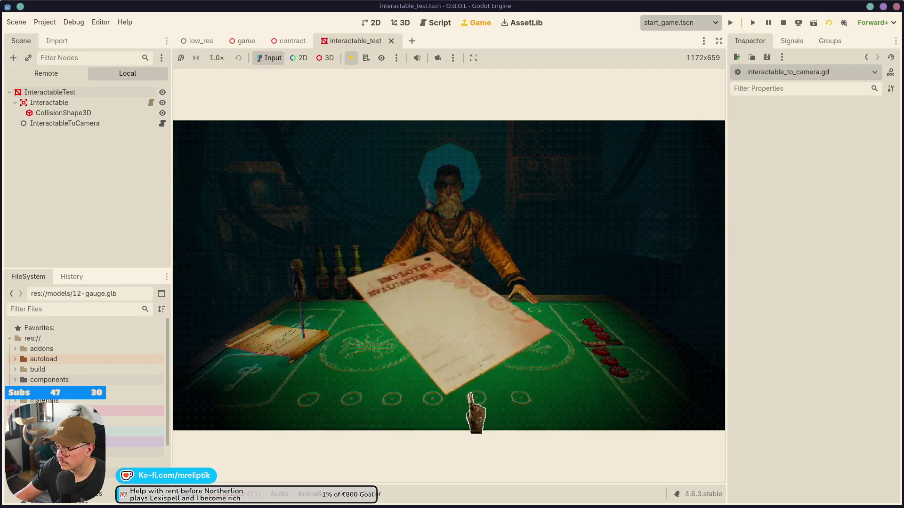
left_click(424, 348)
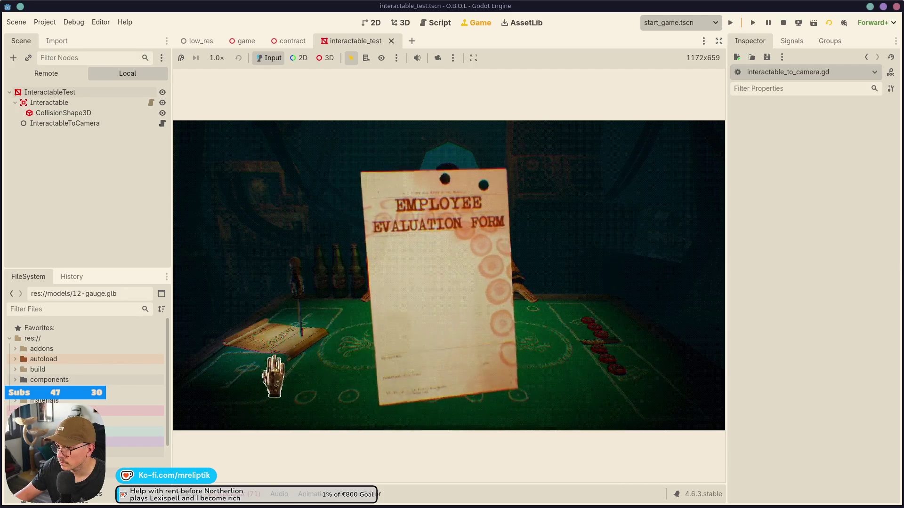
left_click(663, 323)
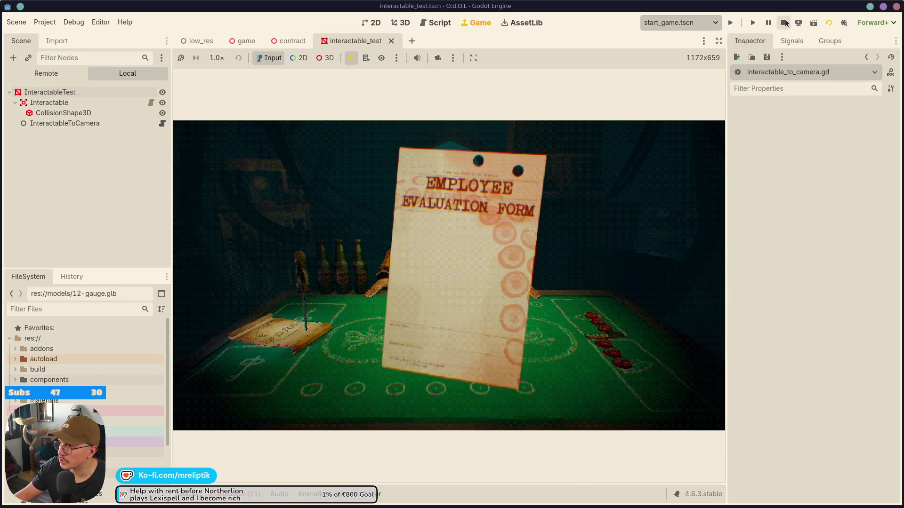
key("F8")
scroll(330, 189, "up", 10)
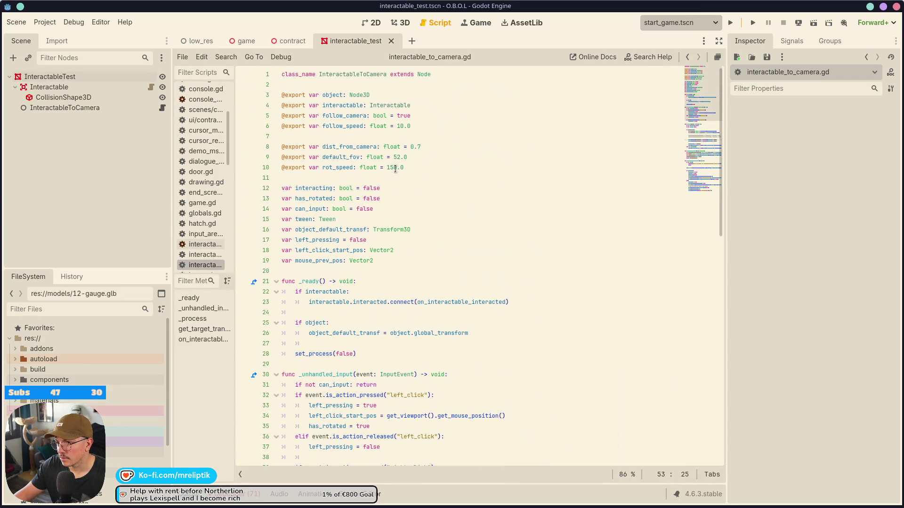
- Change rot_speed from 150.0 to 180.0, delete the two commented-out rotation lines, and save
left_click(398, 168)
type("8")
key("ctrl+s")
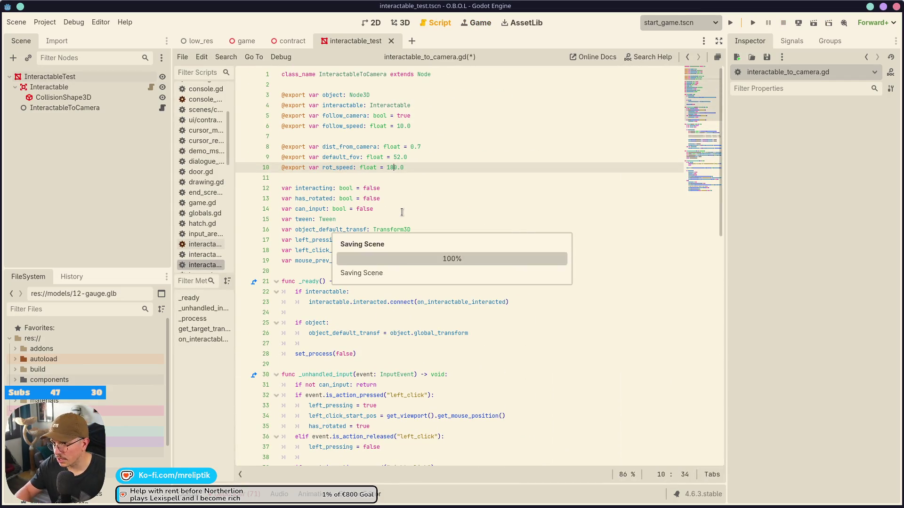
scroll(476, 282, "down", 12)
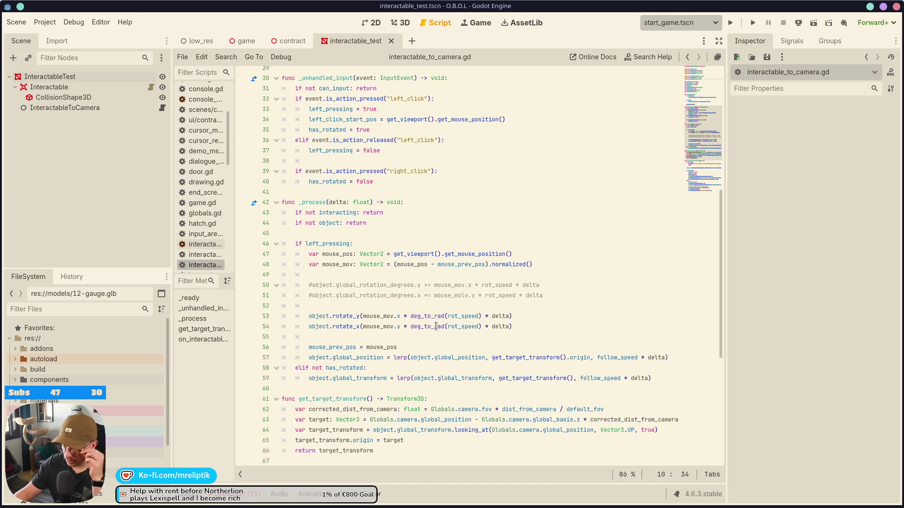
left_click_drag(555, 216, 216, 204)
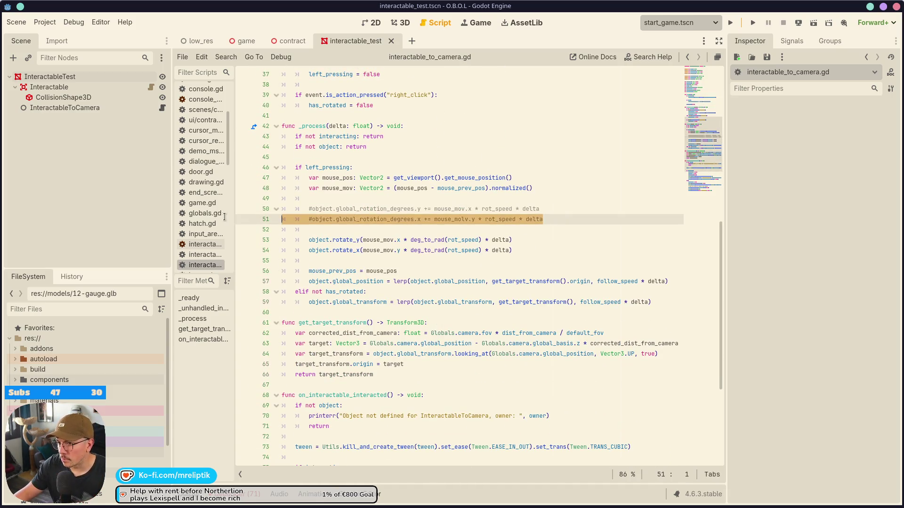
key("BackSpace")
key("ctrl+s")
- Check where can_input is used around line 74, then run the project
scroll(269, 281, "down", 5)
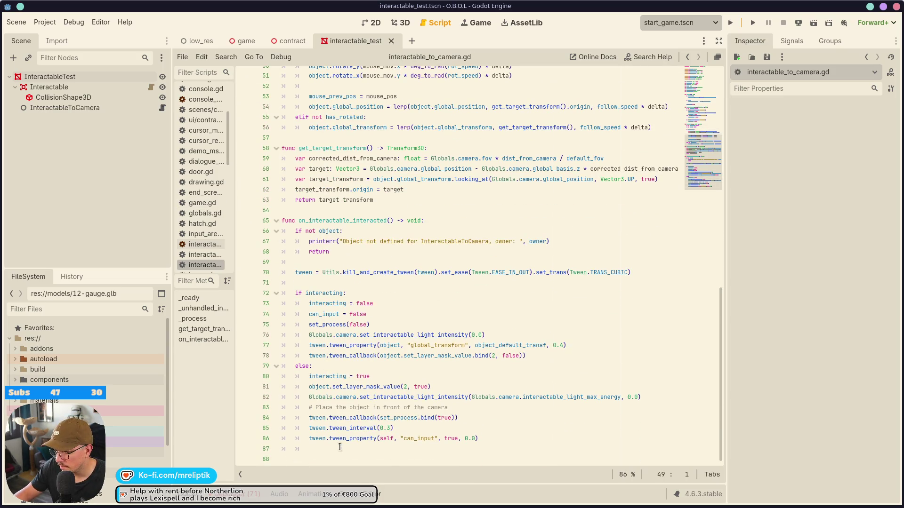
double_click(451, 439)
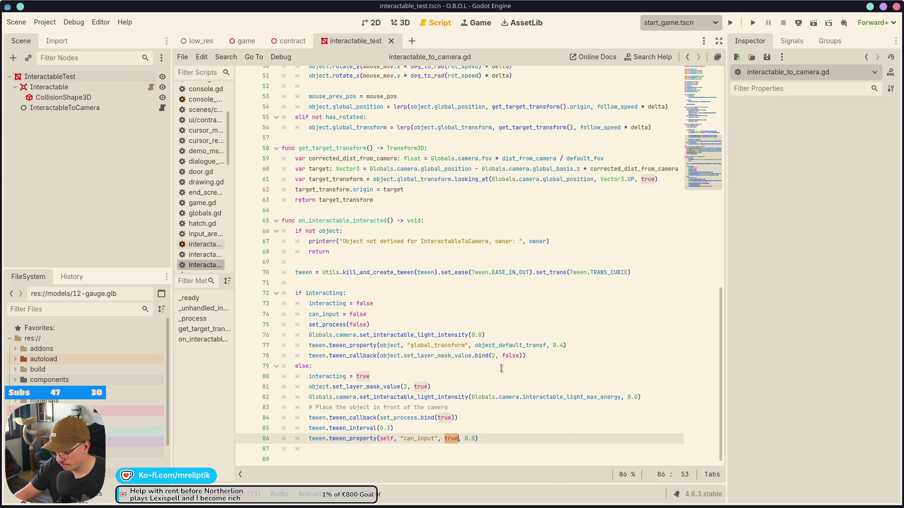
double_click(322, 314)
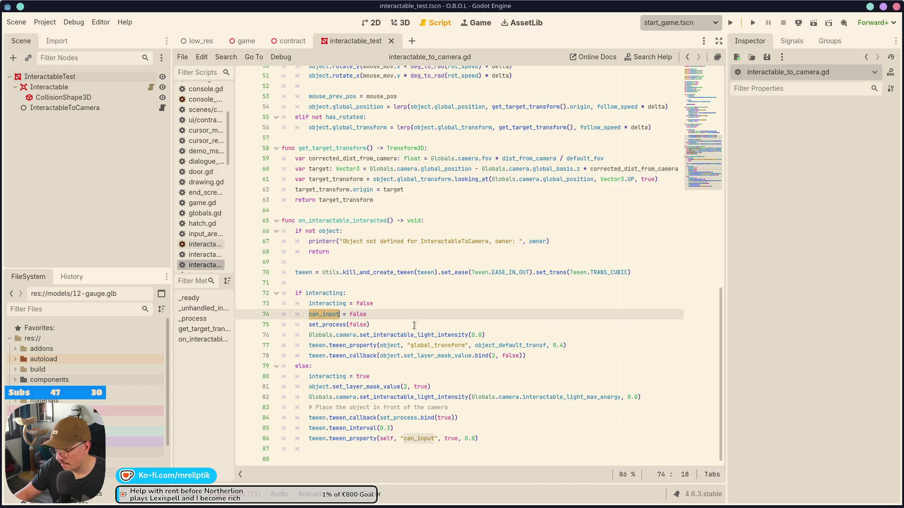
scroll(414, 324, "up", 9)
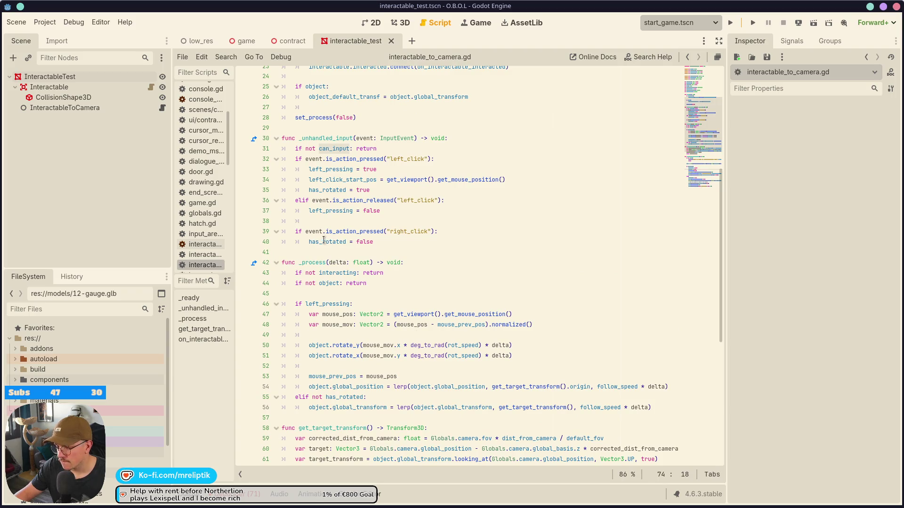
mouse_move(323, 243)
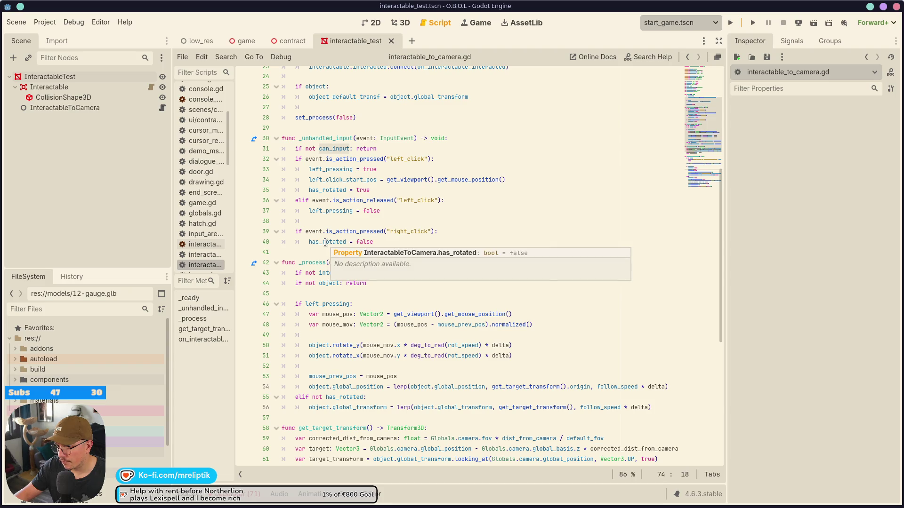
scroll(325, 365, "down", 9)
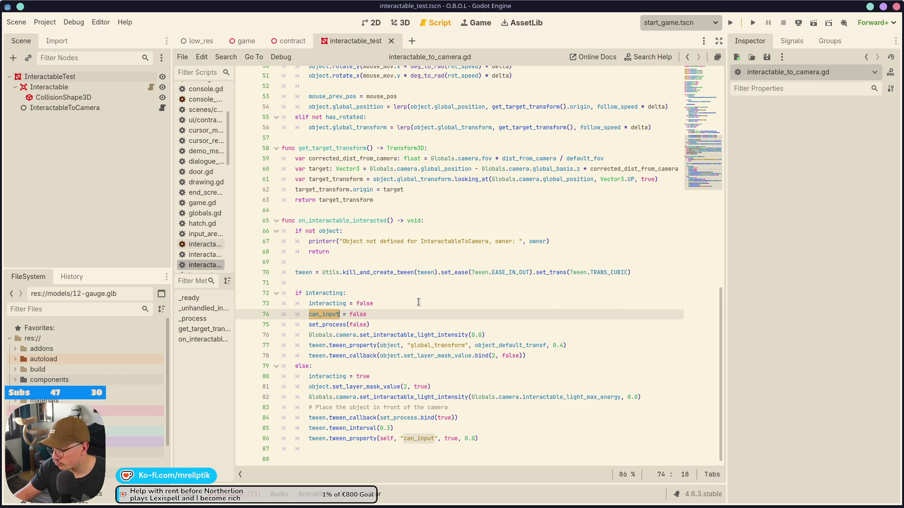
mouse_move(330, 315)
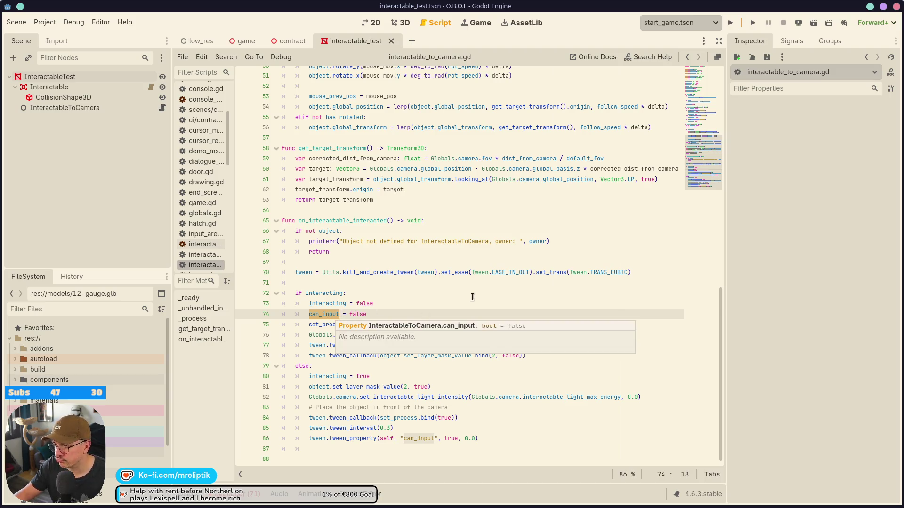
left_click(340, 221)
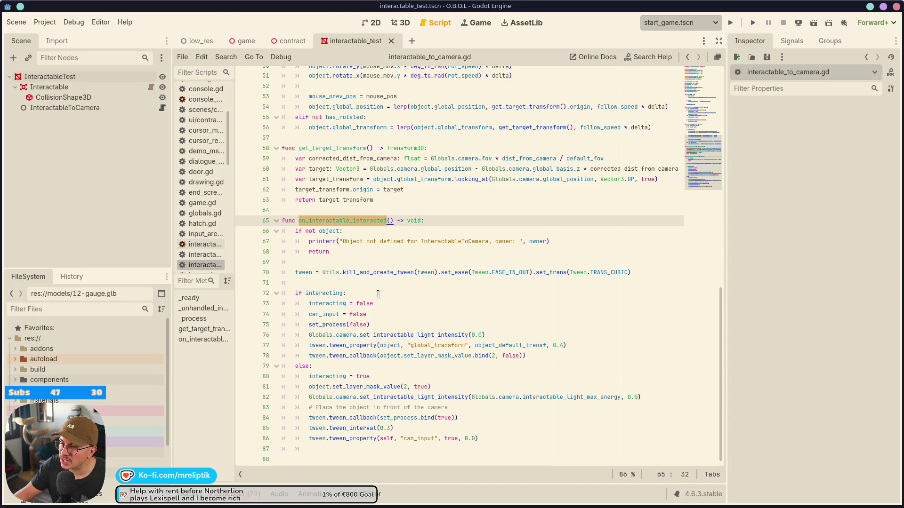
left_click(425, 326)
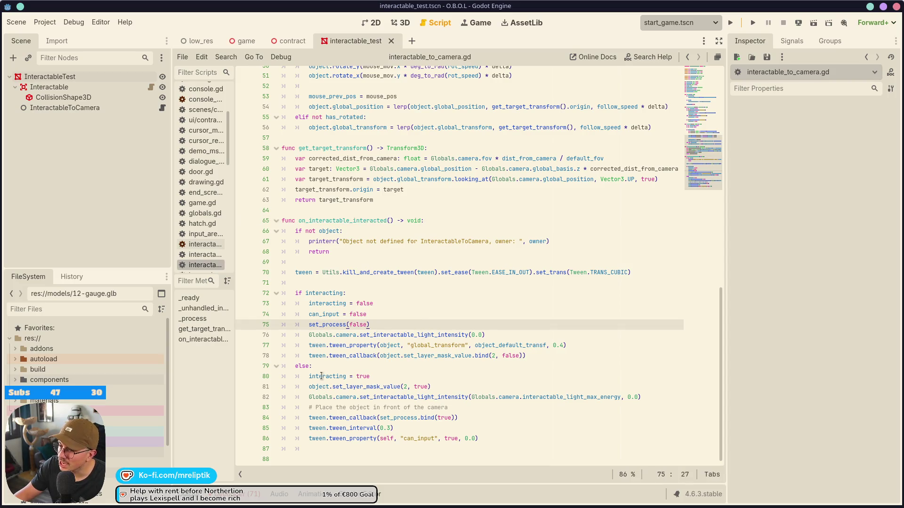
double_click(331, 315)
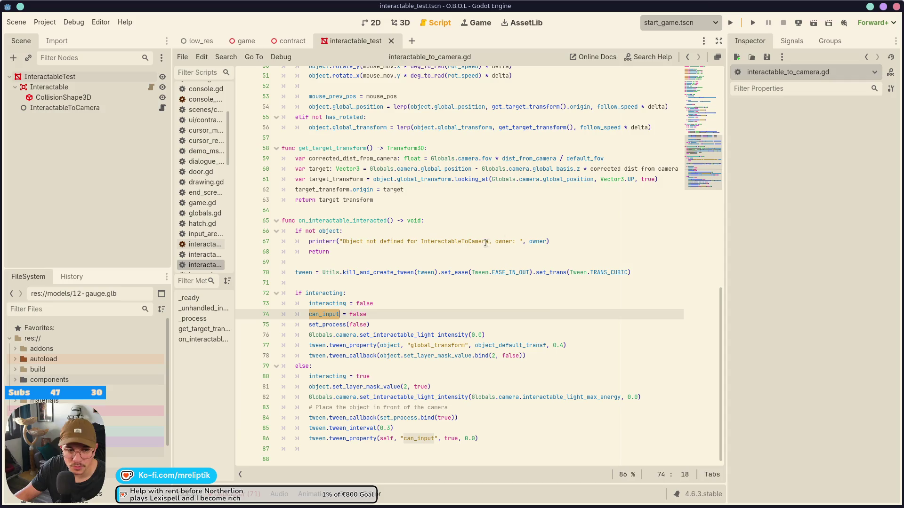
left_click(730, 23)
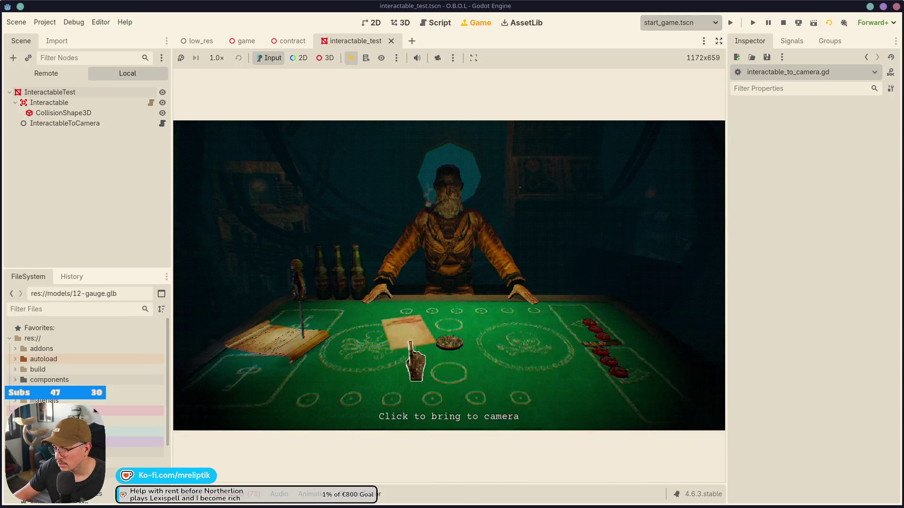
- Pick up the evaluation form, spin it by dragging, set it back down, and stop the game
mouse_move(599, 302)
left_mouse_down()
mouse_move(283, 271)
mouse_move(506, 299)
left_mouse_up()
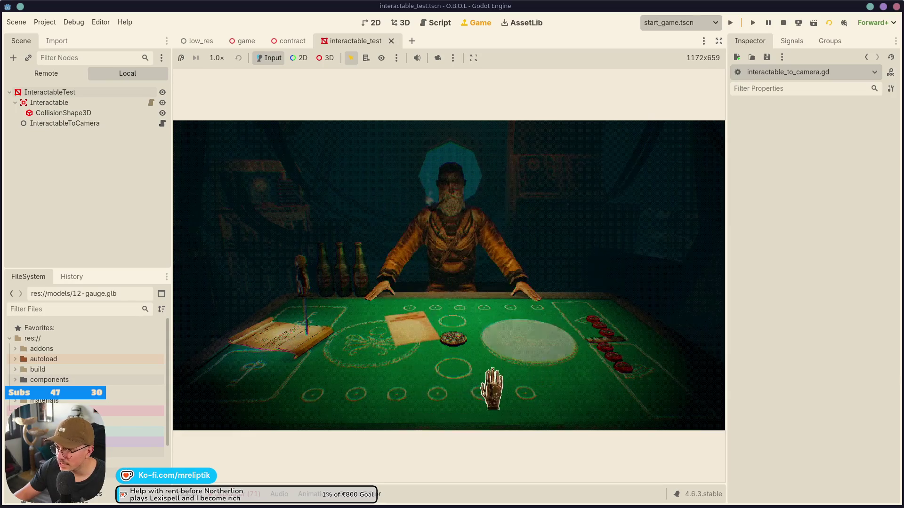
left_click(407, 357)
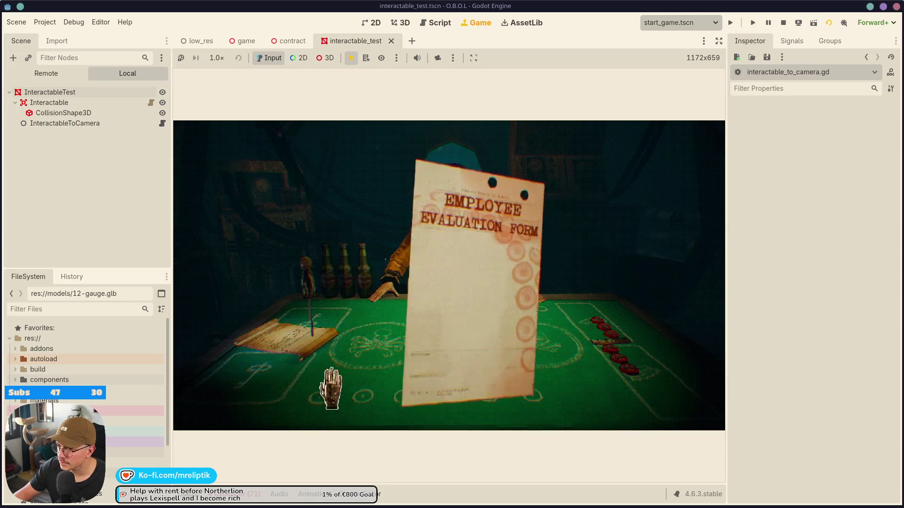
mouse_move(309, 401)
left_mouse_down()
mouse_move(323, 414)
mouse_move(393, 428)
mouse_move(653, 415)
left_mouse_up()
left_click(671, 405)
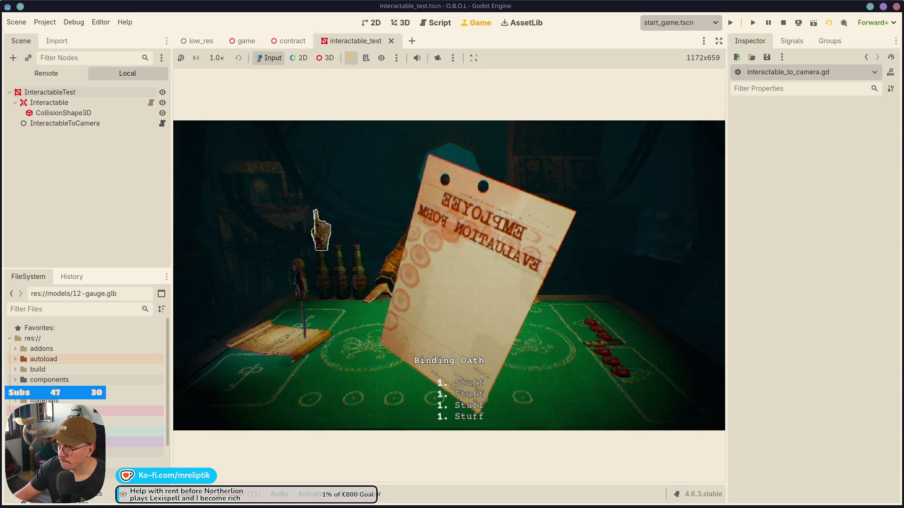
left_click(783, 22)
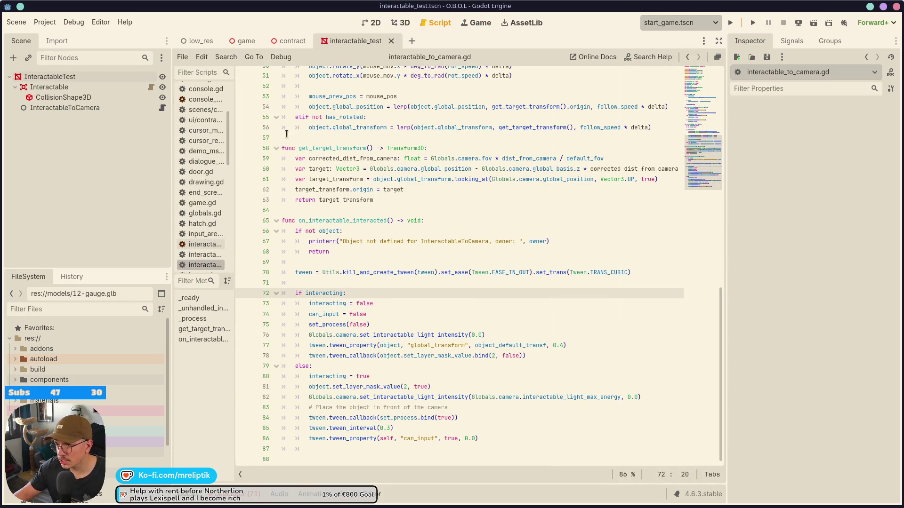
- Insert an if abs(mouse_mov.x) > abs(mouse_mov.y): check above the rotation code
scroll(463, 338, "up", 5)
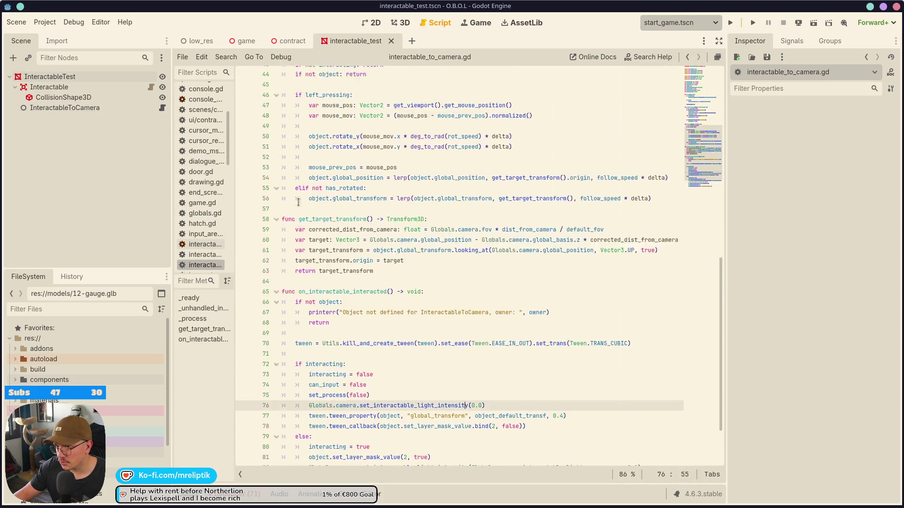
left_click(337, 231)
key("Up")
key("Up")
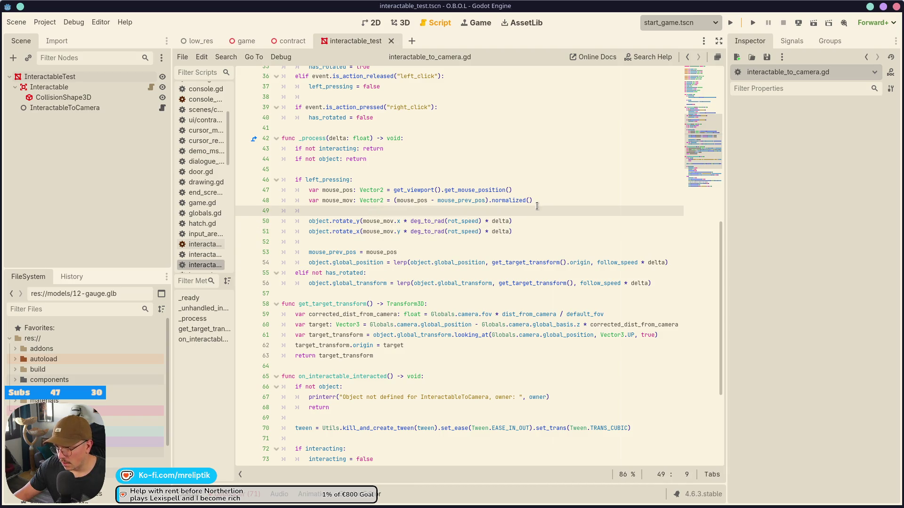
key("Return")
type("mous")
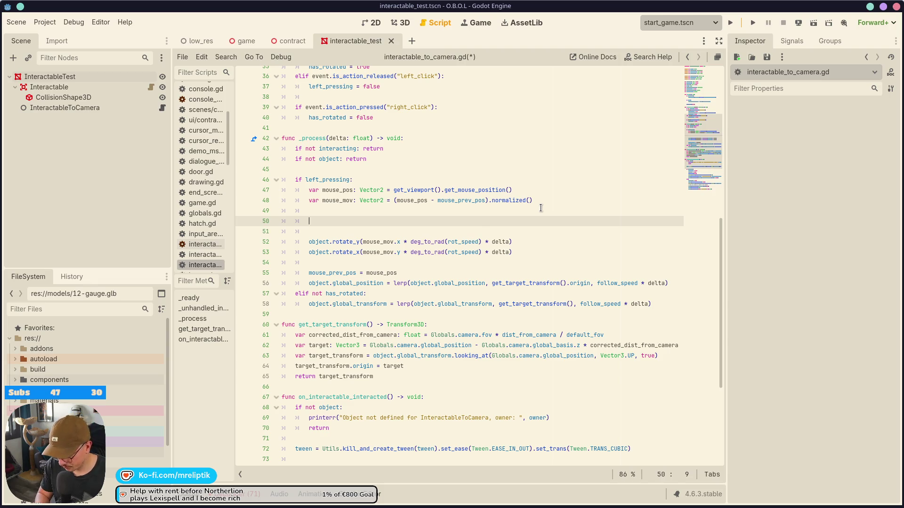
type("e_mov")
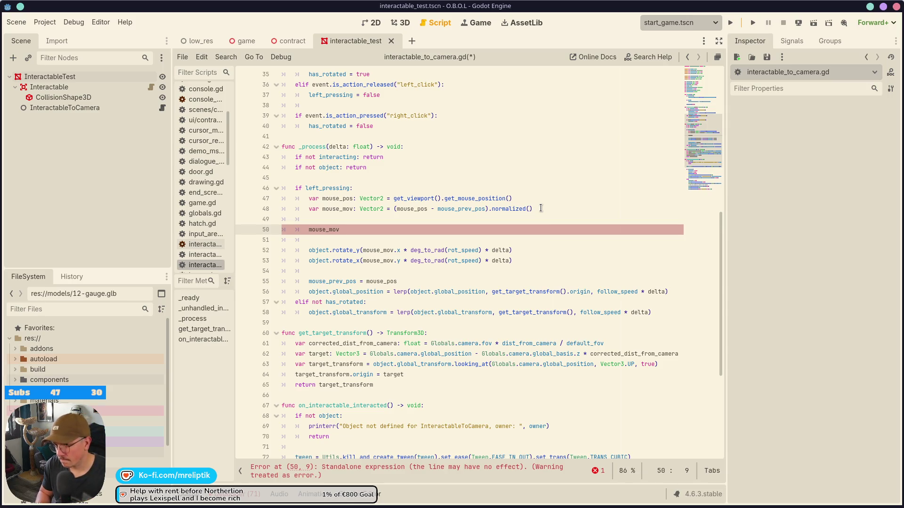
type("if")
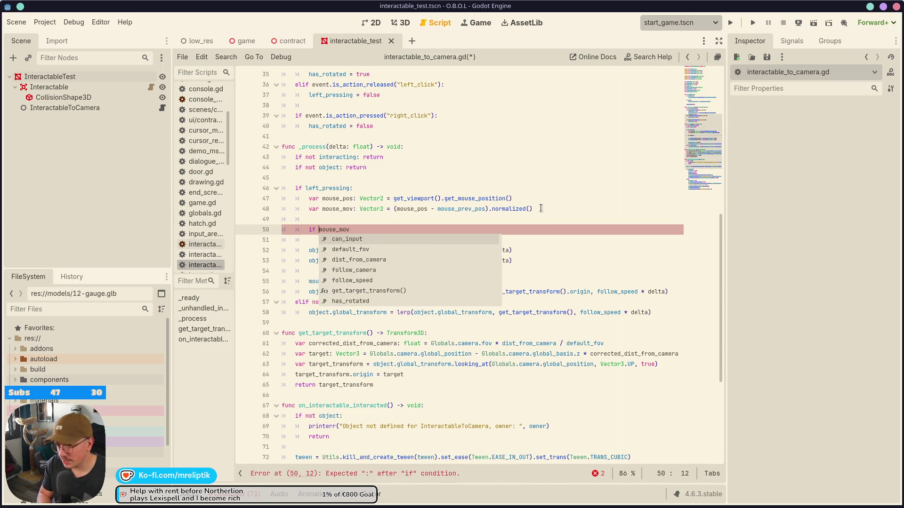
key("End")
type(".x > ")
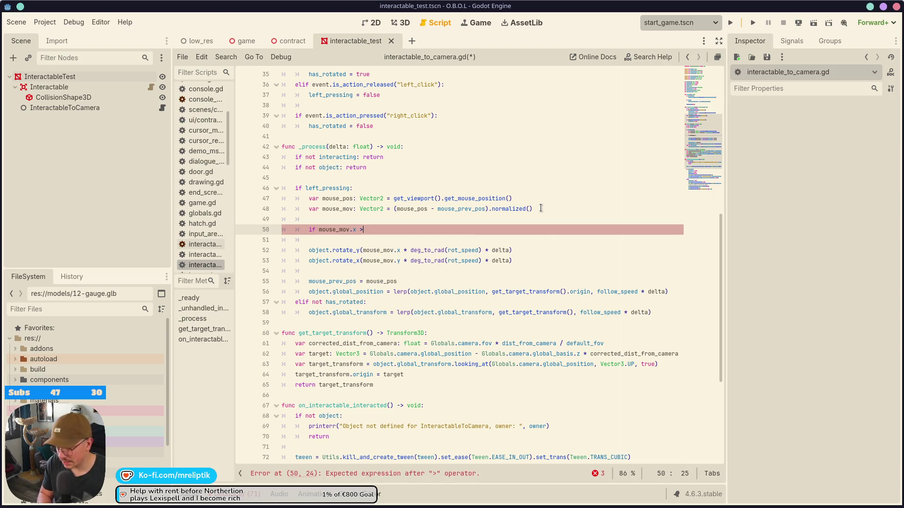
type("Y")
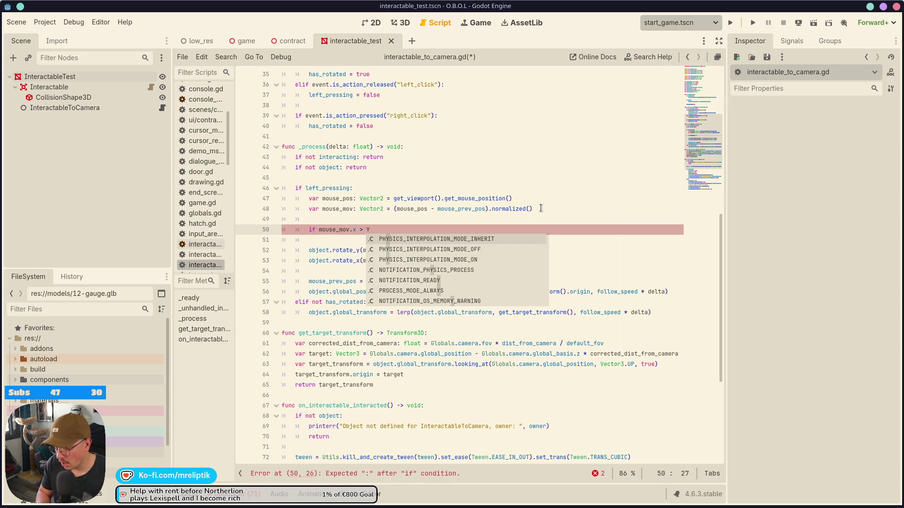
key("BackSpace")
type("u")
key("ctrl+Left")
key("ctrl+Left")
key("ctrl+Left")
type("abs(")
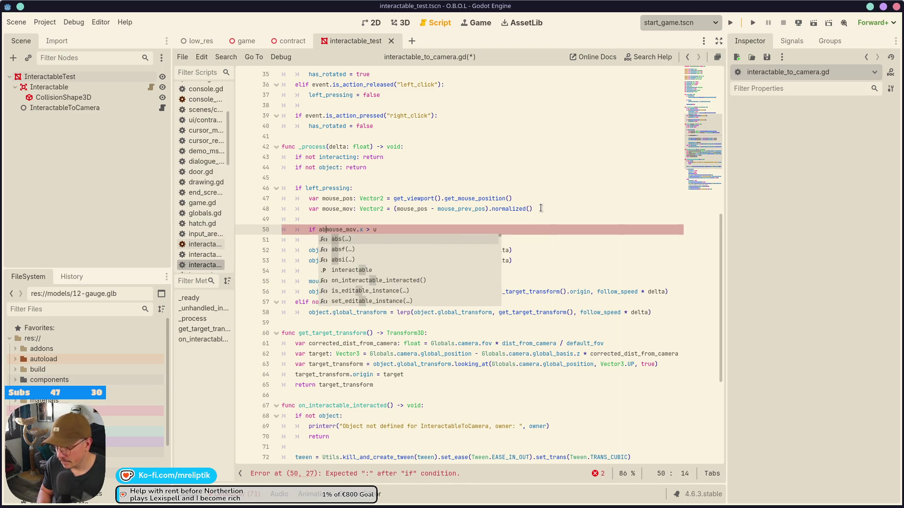
type(")")
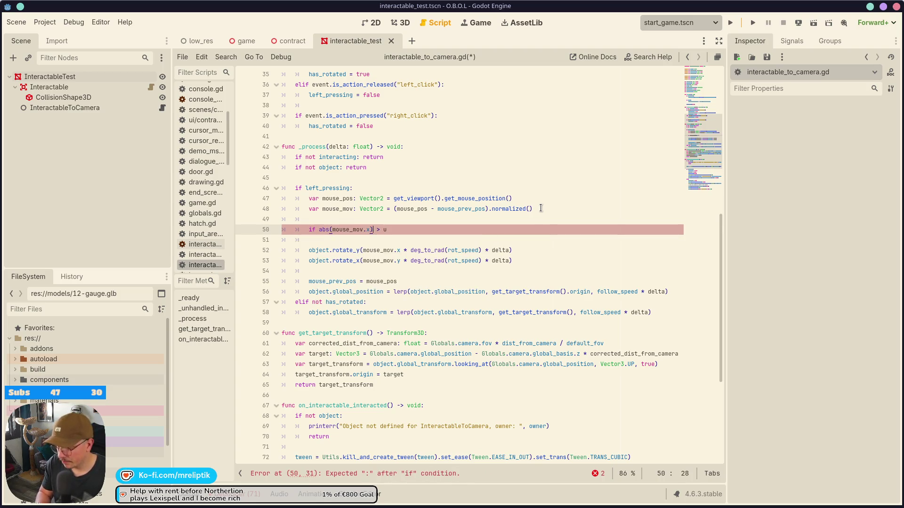
type("abs(")
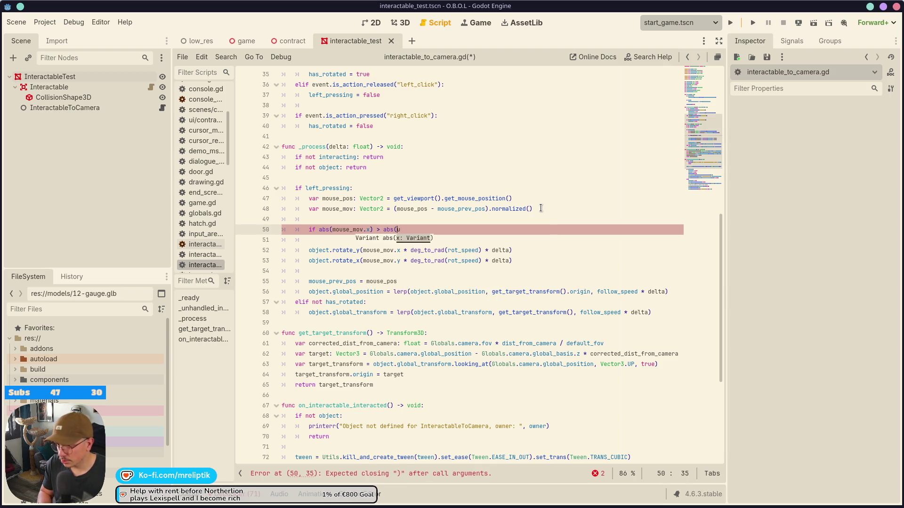
key("BackSpace")
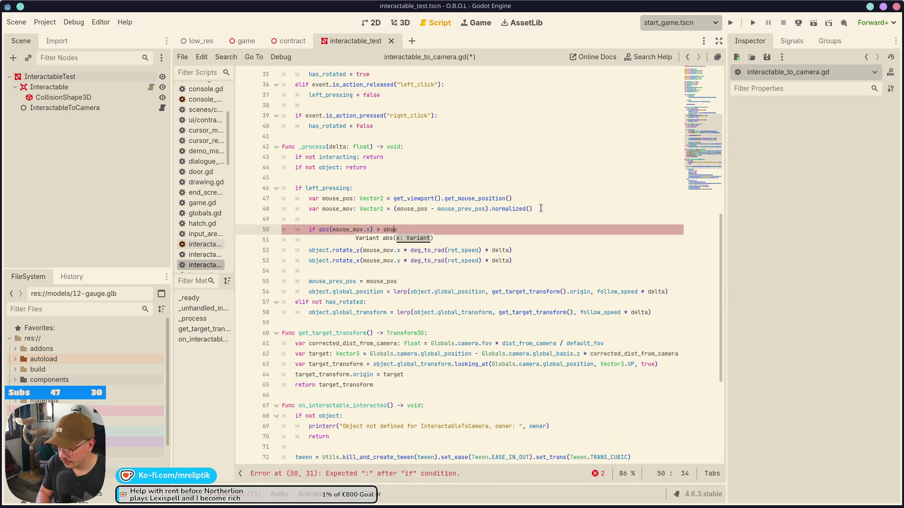
type("(mouis")
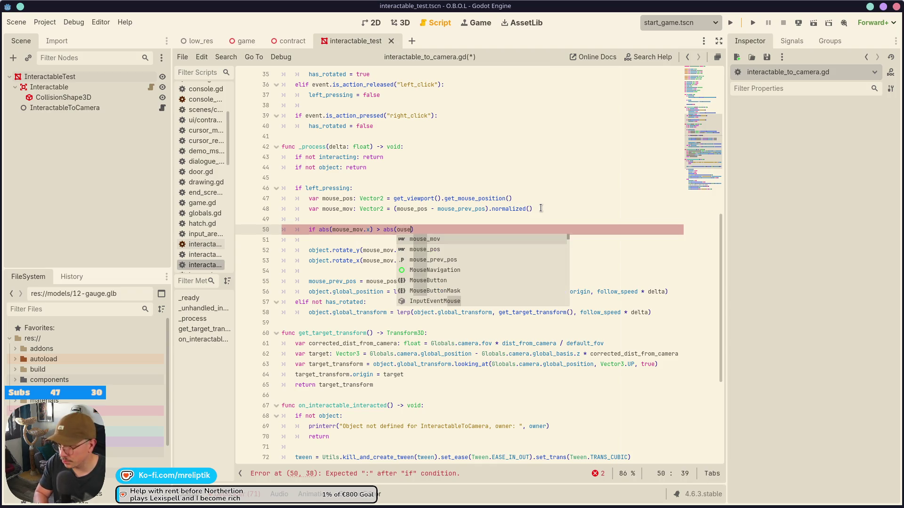
key("BackSpace")
key("BackSpace")
type("m")
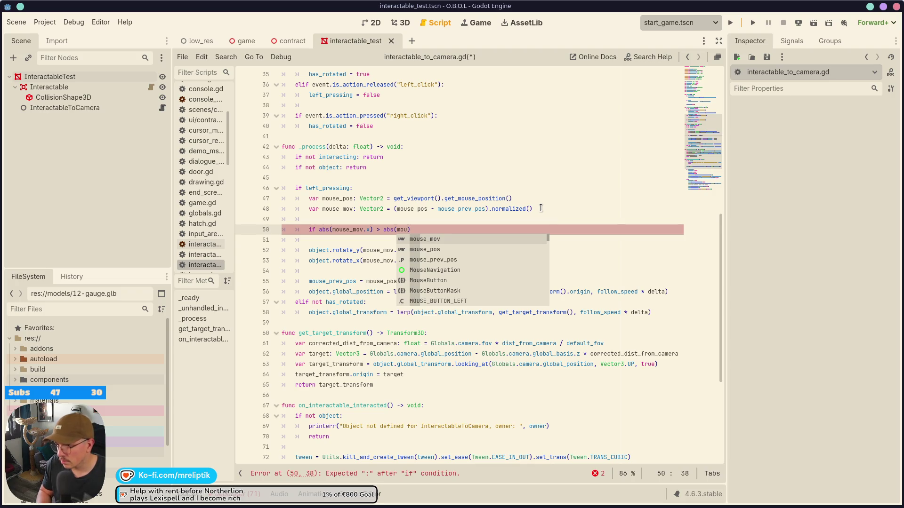
key("Return")
type(".y)")
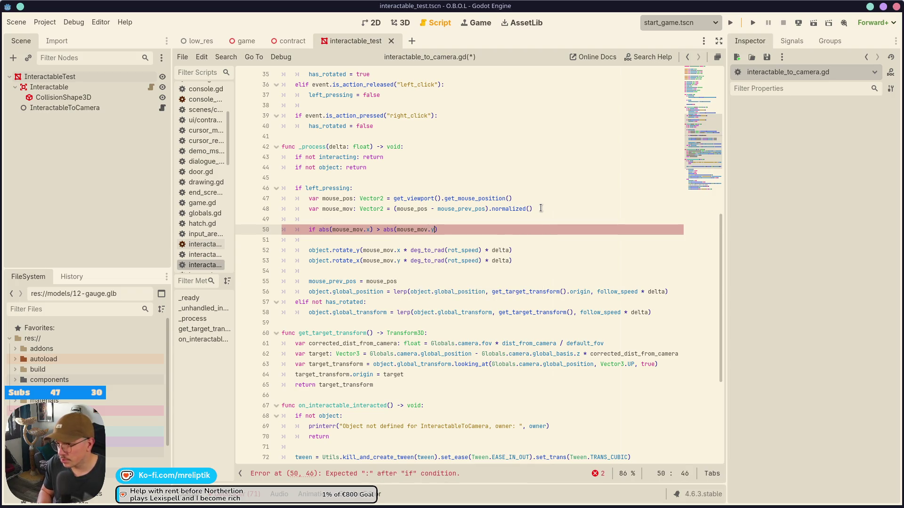
type(":")
- Set mouse_mov.y = 0.0 inside the if branch and duplicate that line
key("Return")
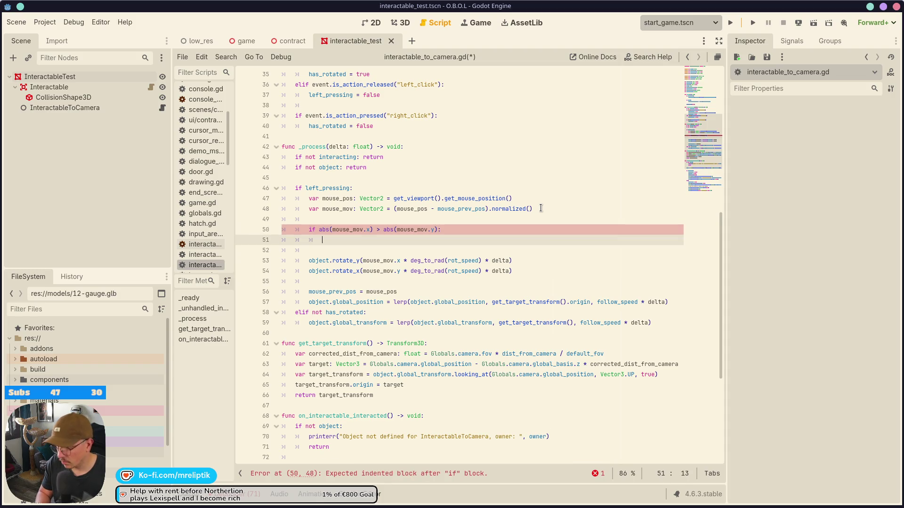
type("mouse")
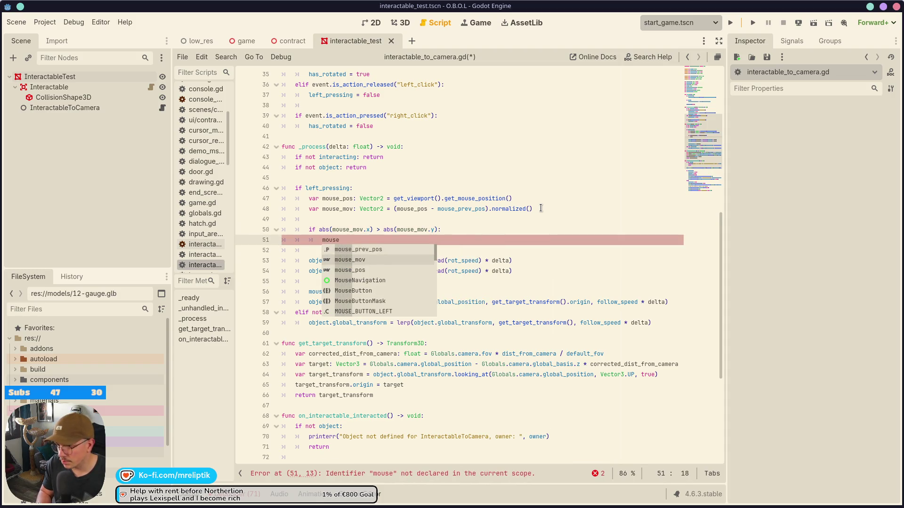
key("Return")
type(".x")
key("BackSpace")
type("y + 0.")
key("BackSpace")
key("BackSpace")
key("BackSpace")
type("= 0.0")
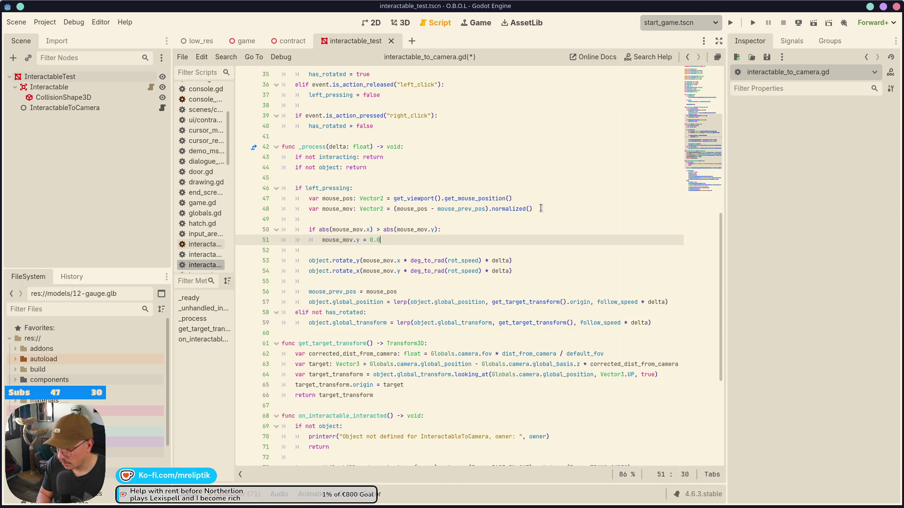
key("ctrl+shift+d")
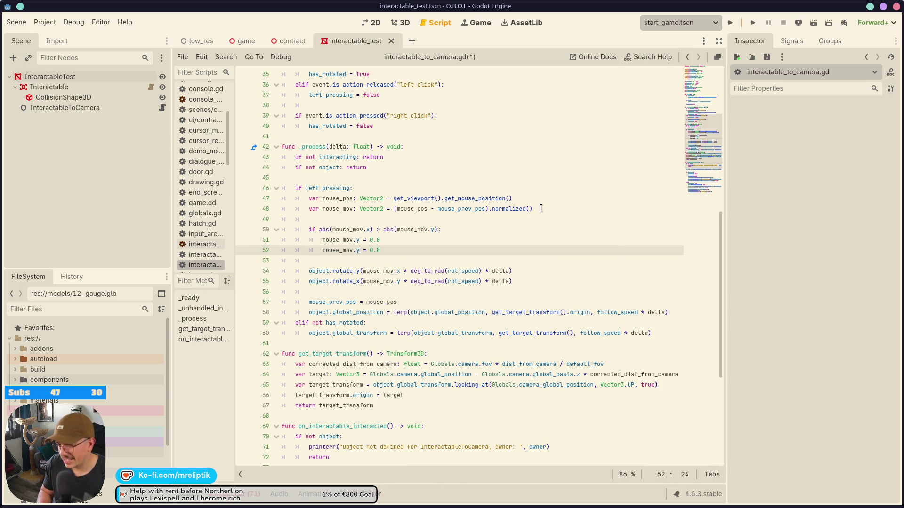
key("Right")
key("Right")
key("Right")
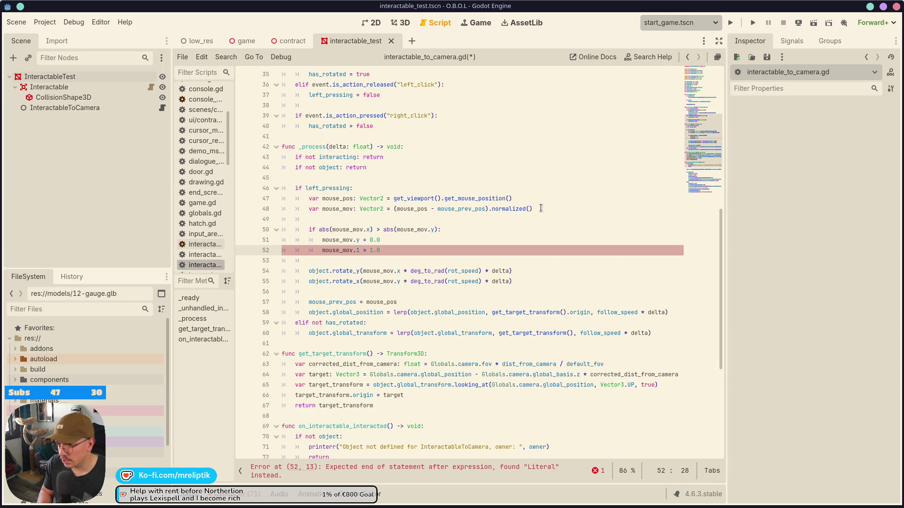
- Add an else: branch and change the duplicated lines to assign mouse_mov.x
key("Return")
type("else:")
key("Up")
key("ctrl+shift+d")
key("alt+Down")
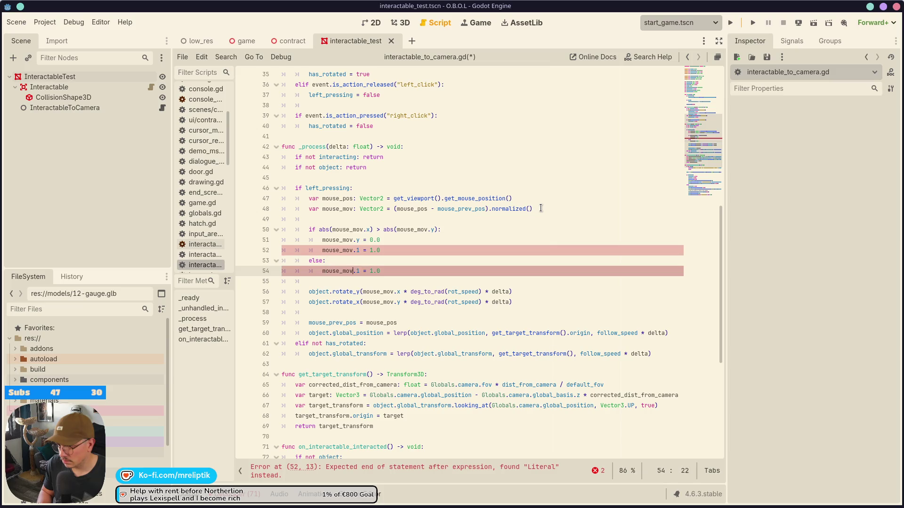
key("BackSpace")
type("x")
key("Escape")
key("Up")
key("Up")
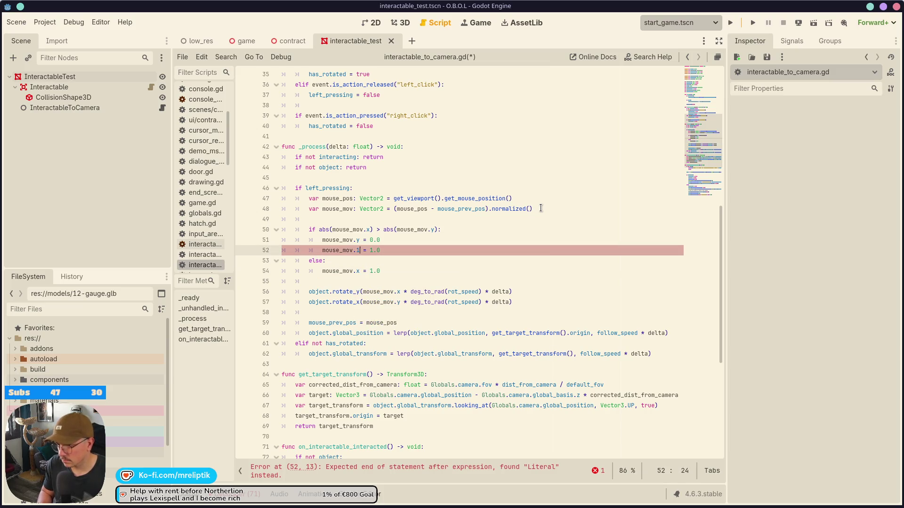
key("BackSpace")
type("x")
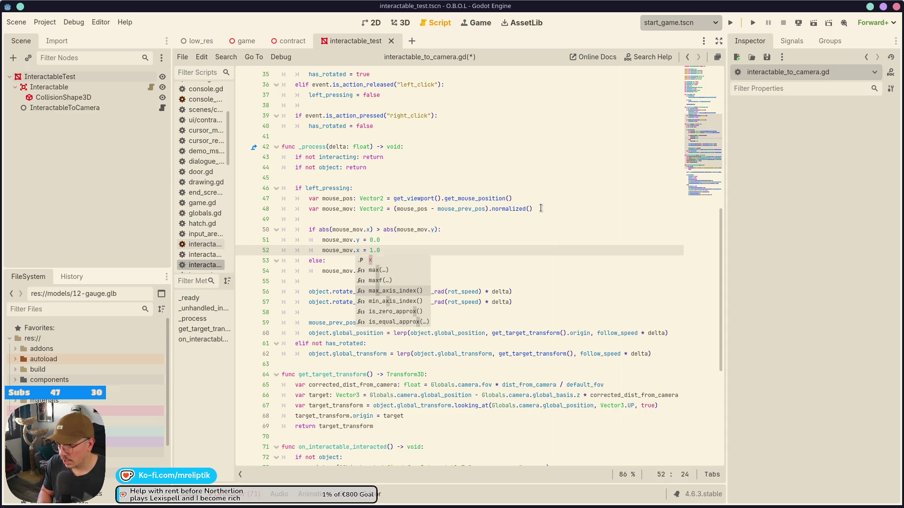
- Make the if branch set x = 1.0 and the else branch y = 1.0, x = 0.0, then run
key("Escape")
key("Up")
key("ctrl+shift+d")
key("alt+Down")
key("alt+Down")
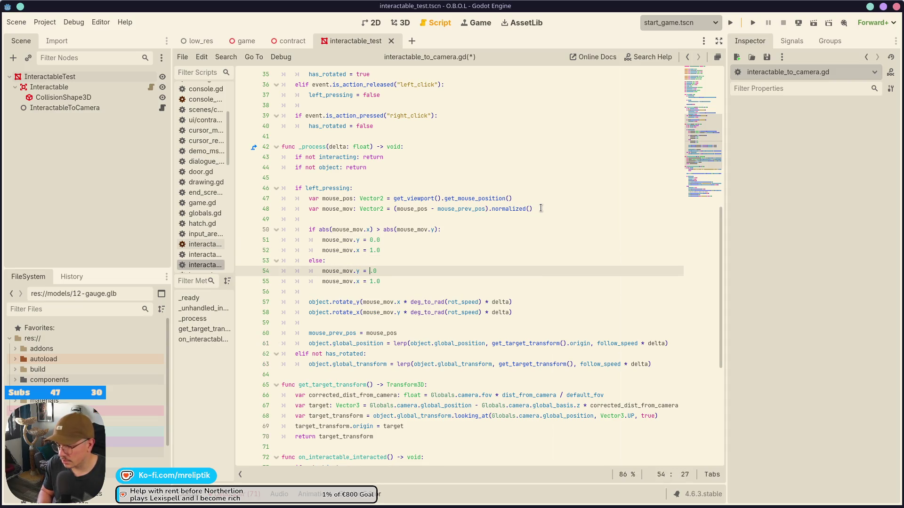
type("1")
key("Down")
type("0")
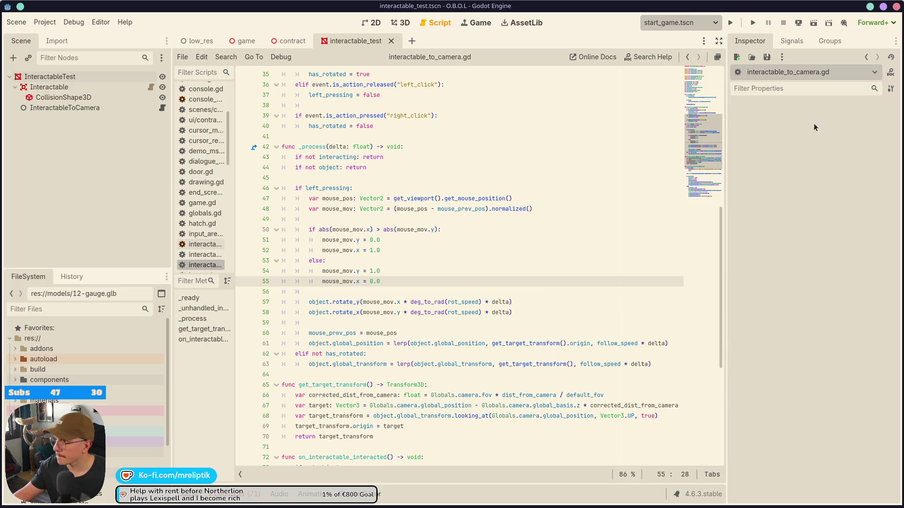
left_click(730, 22)
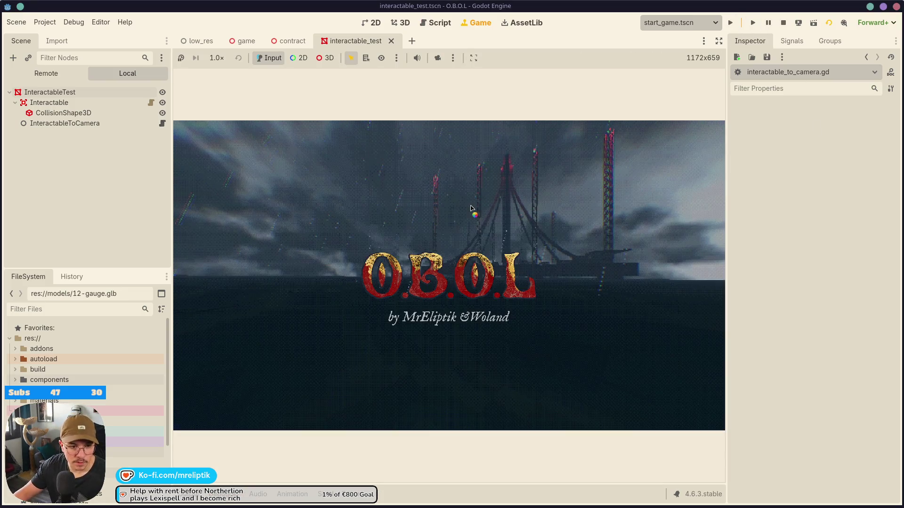
left_click(471, 209)
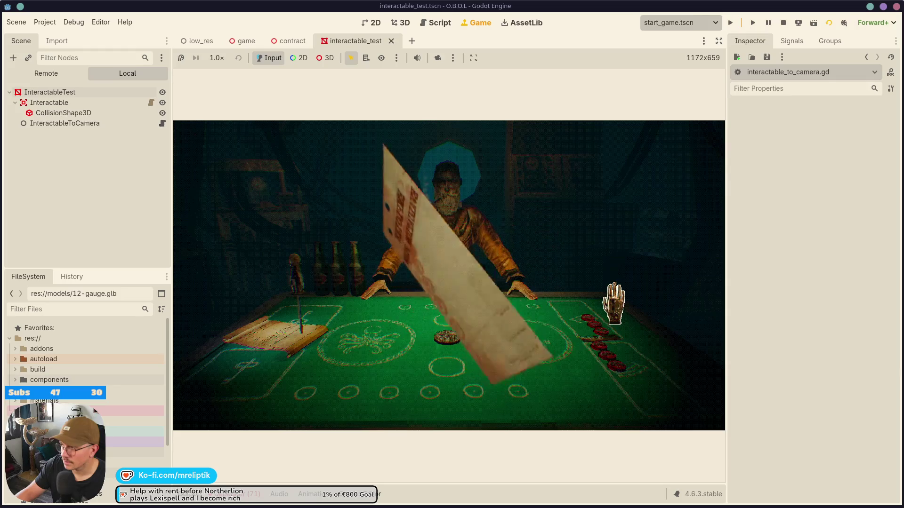
left_click(162, 123)
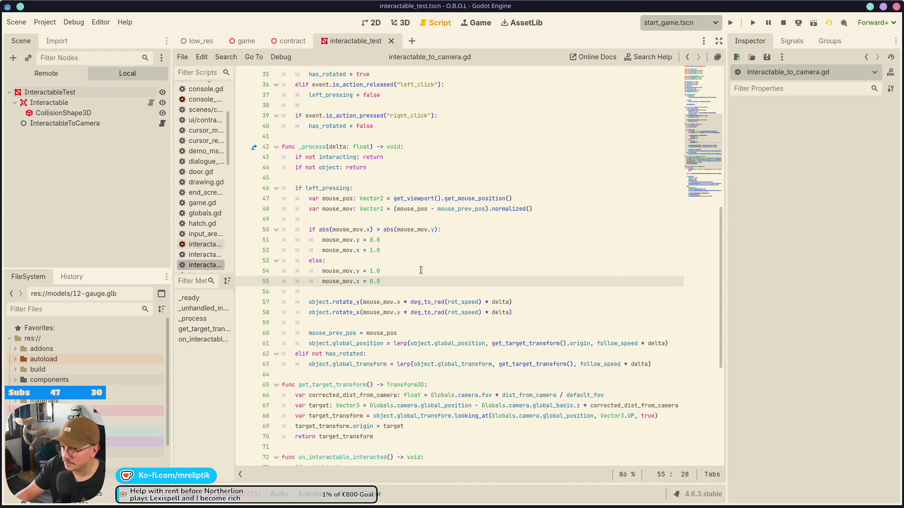
- Delete the mouse_mov.x = 1.0 and mouse_mov.y = 1.0 lines
left_click(417, 240)
left_click(416, 251)
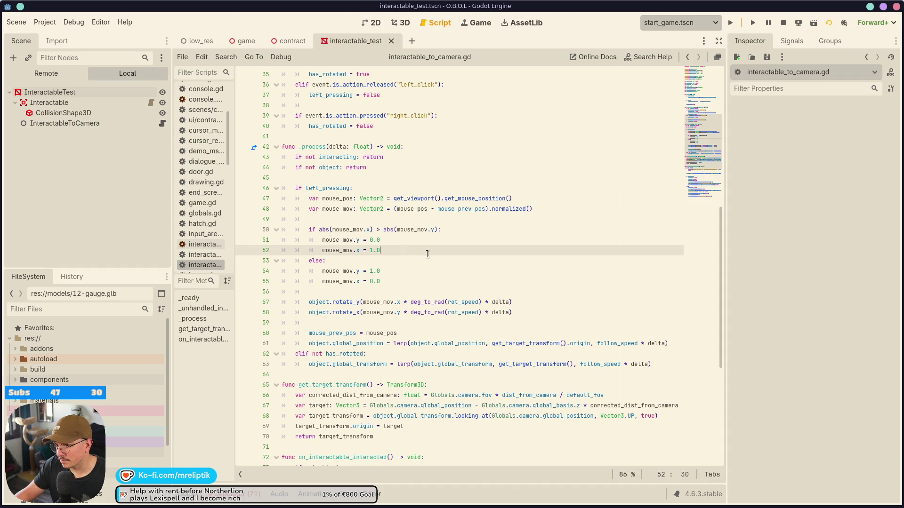
key("ctrl+shift+k")
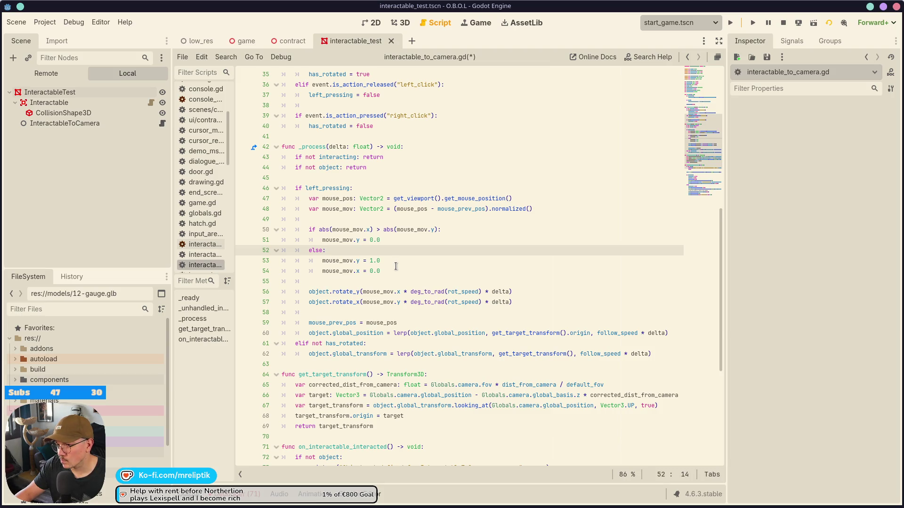
left_click(396, 262)
key("ctrl+shift+k")
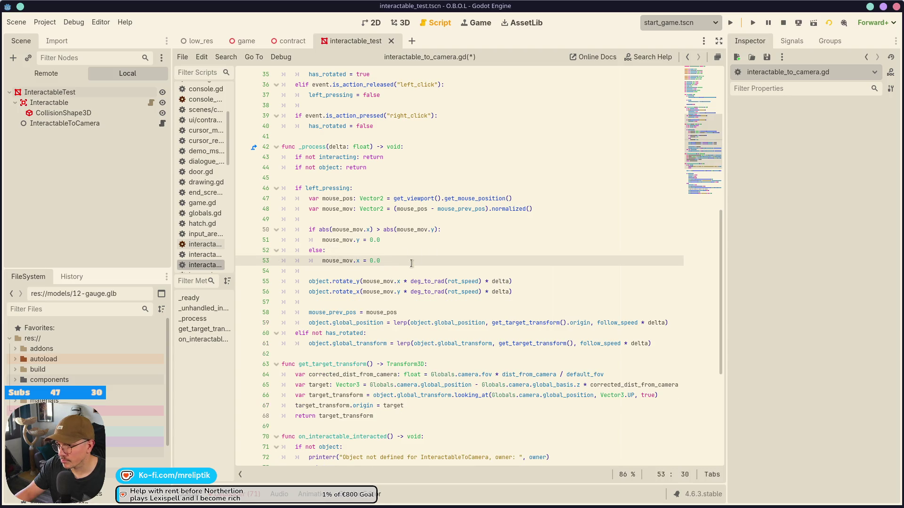
- Add mouse_mov = mouse_mov.normalized() after the axis snap, save, and run the test scene
left_click(407, 266)
key("Return")
key("Return")
key("Up")
type("ouse_mov")
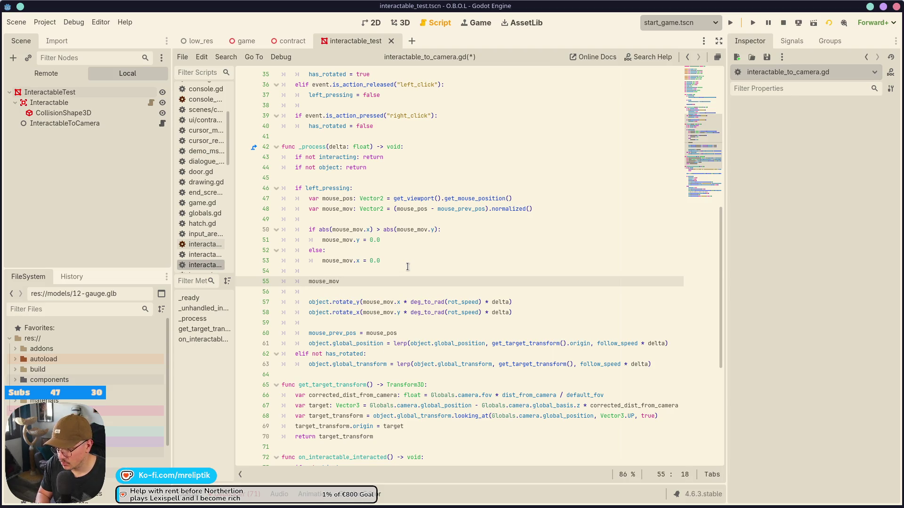
type(" = mouse_mov.")
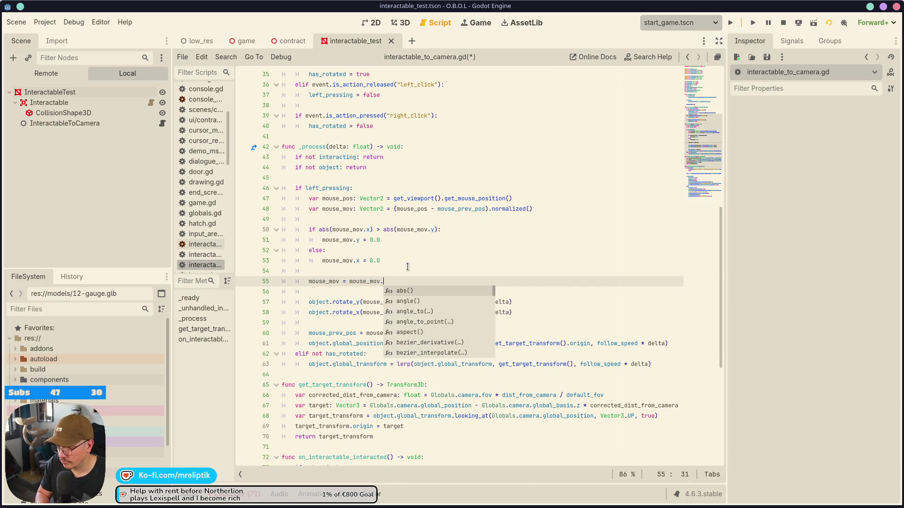
type("norm")
key("Return")
key("ctrl+s")
key("F6")
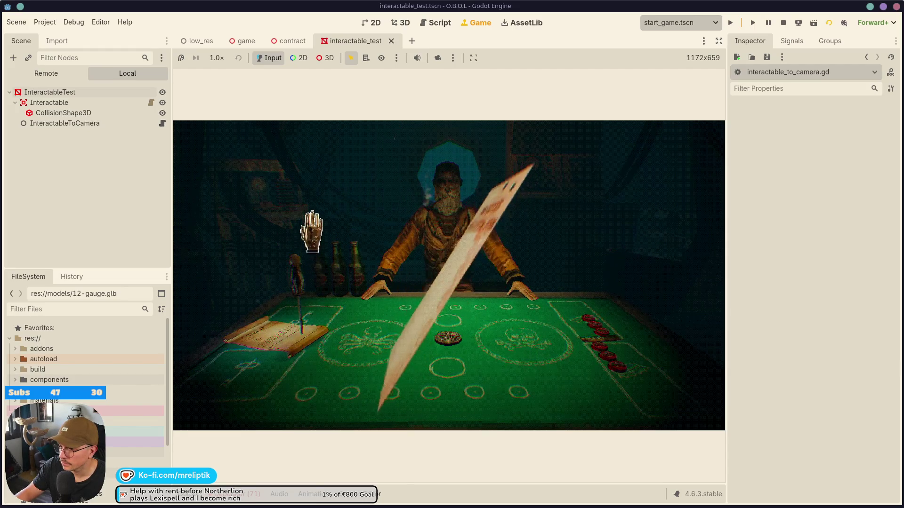
- Repeatedly lift the evaluation form to the camera and lay it back flat on the table
left_click(585, 358)
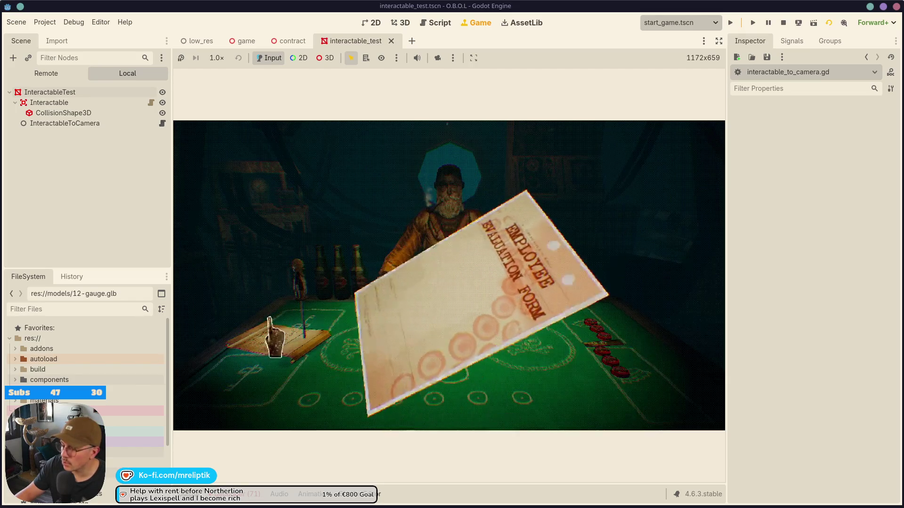
left_click(578, 258)
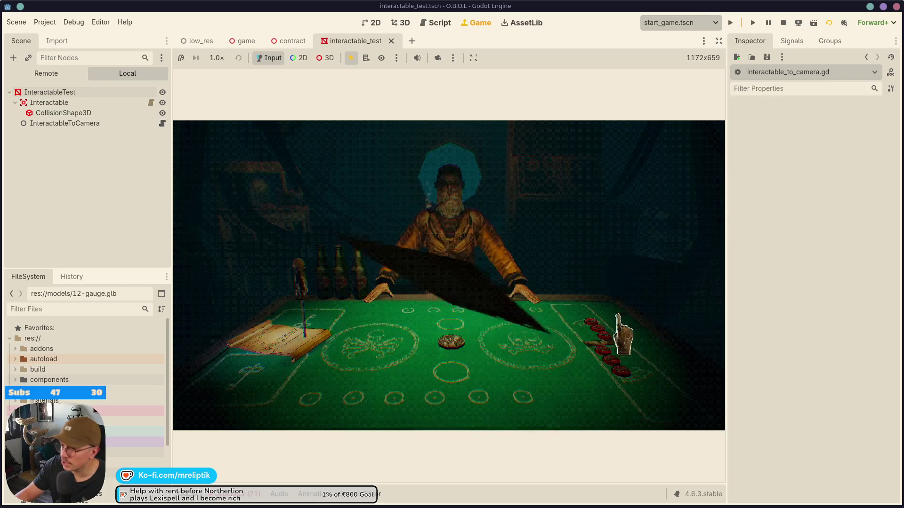
left_click(604, 160)
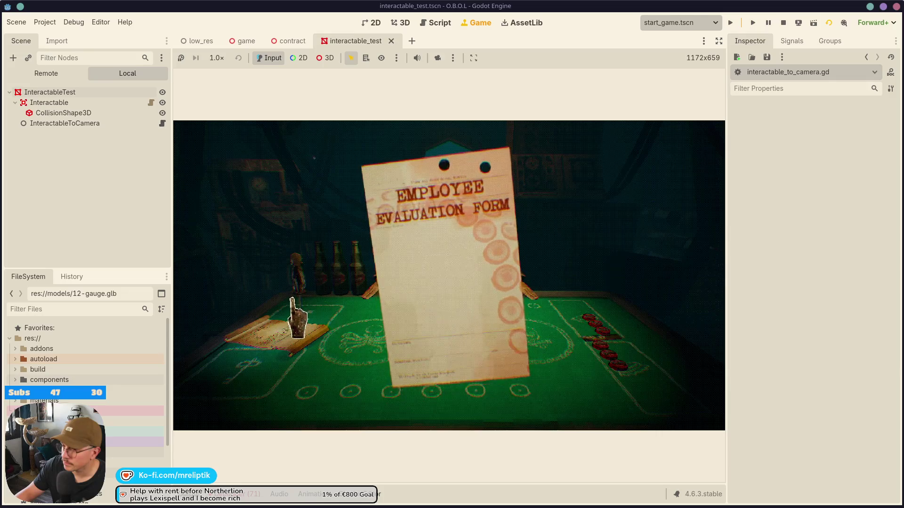
left_click(506, 326)
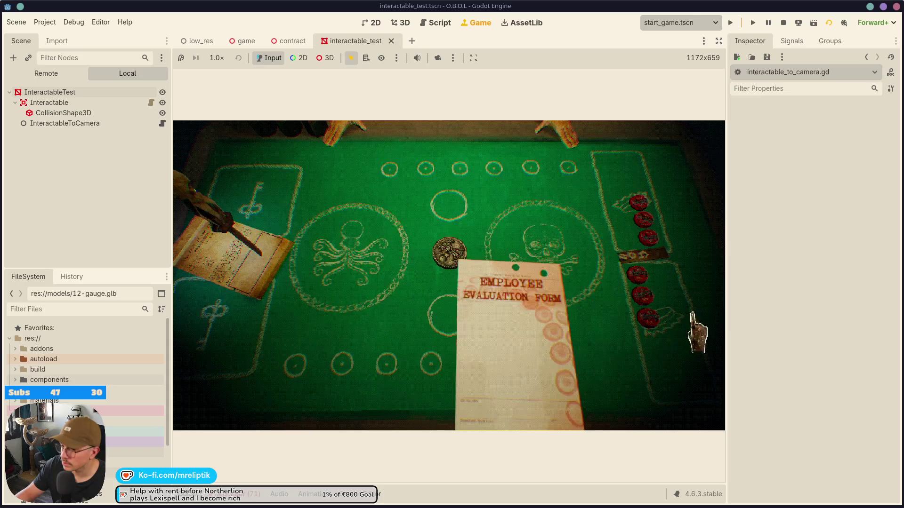
left_click(405, 252)
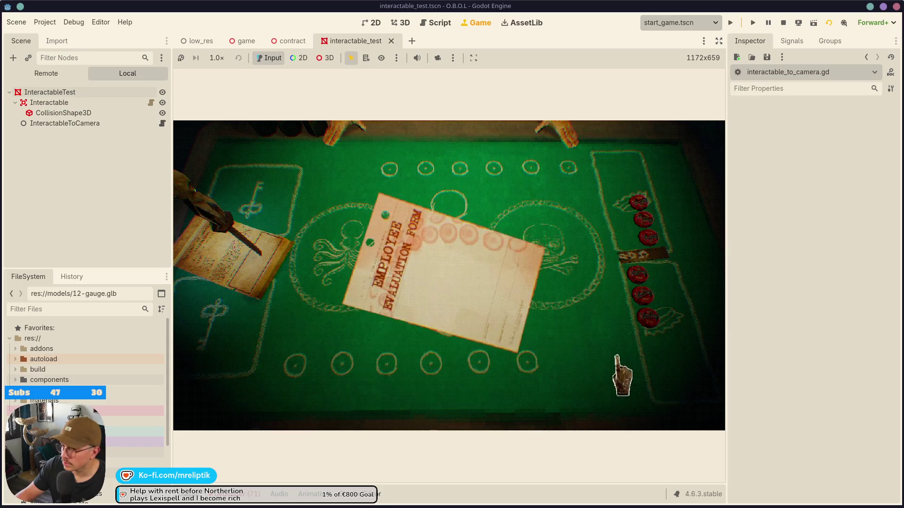
left_click(541, 363)
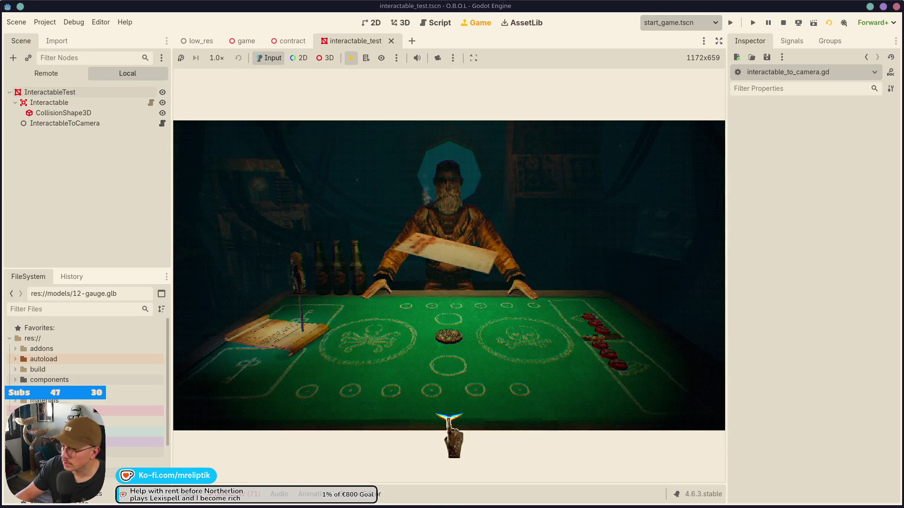
left_click(603, 192)
left_click(609, 376)
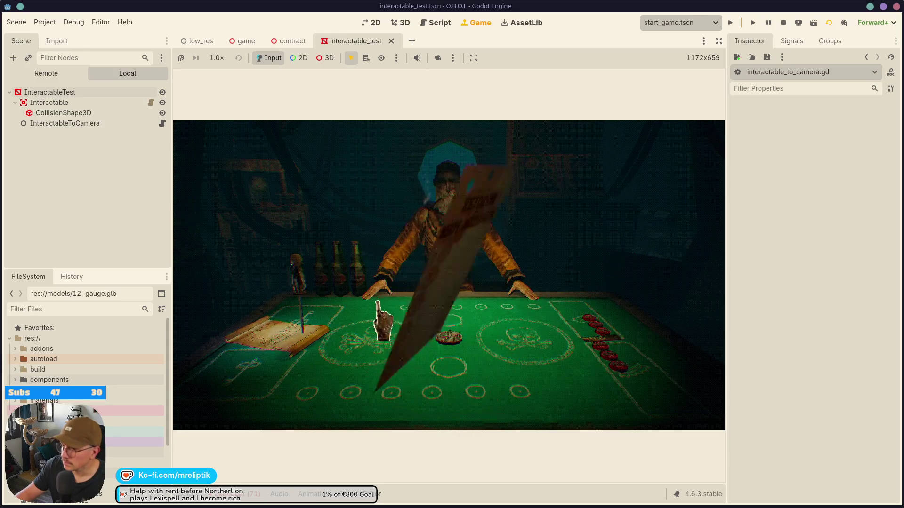
left_click(672, 266)
left_click(676, 363)
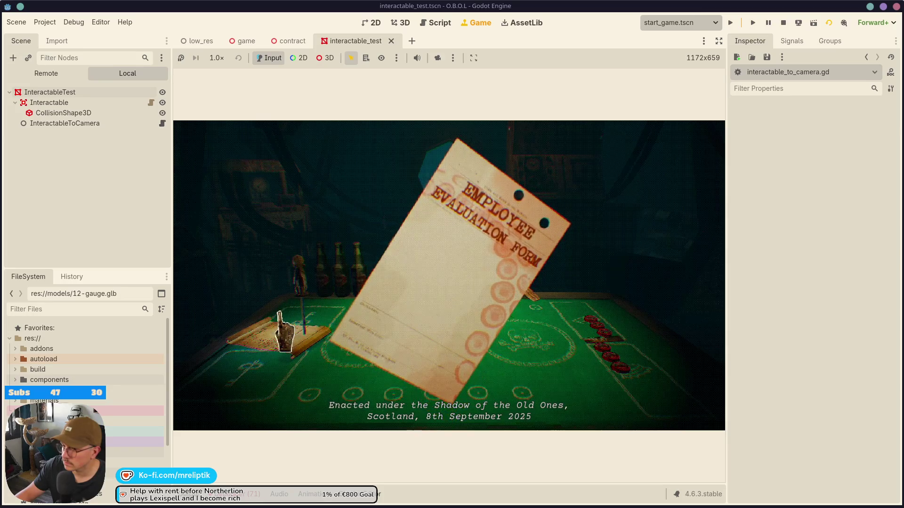
left_click(292, 348)
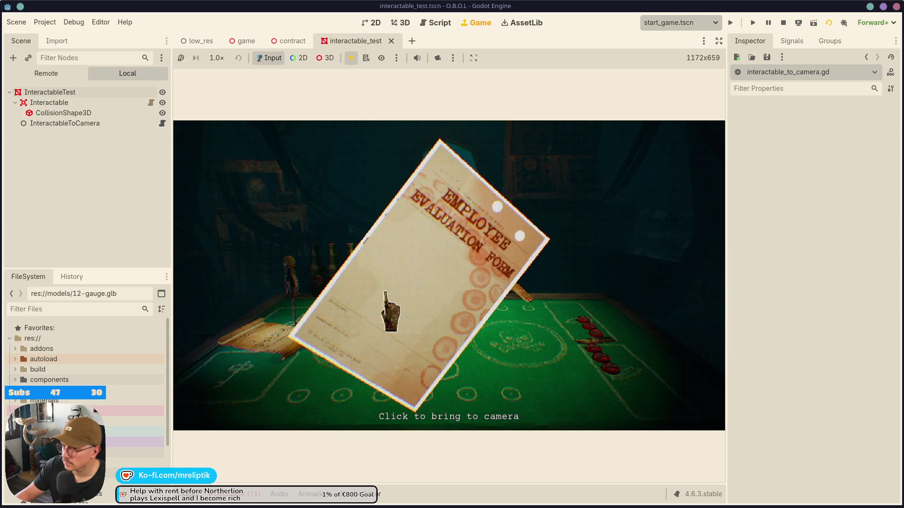
left_click(391, 311)
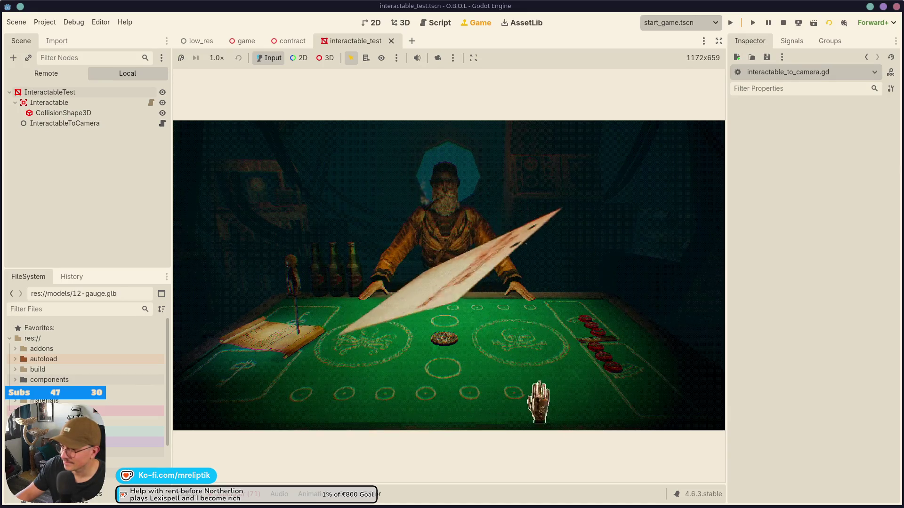
- Place a red chip on the Kraken circle, raise the form again, and turn the view around
left_click(393, 352)
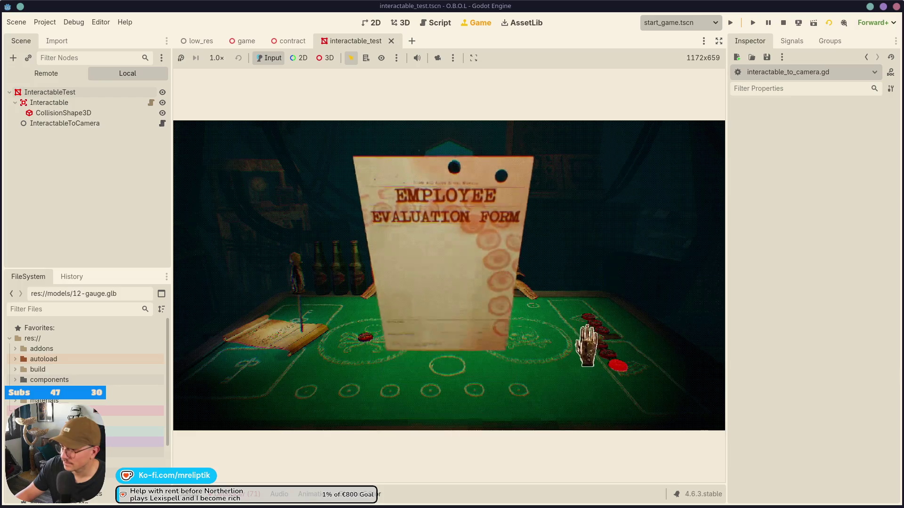
left_click(478, 289)
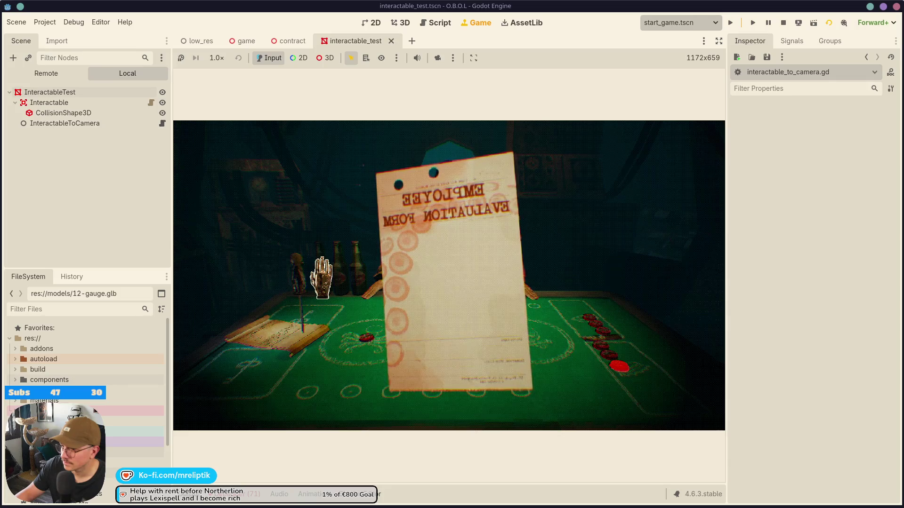
left_click(452, 269)
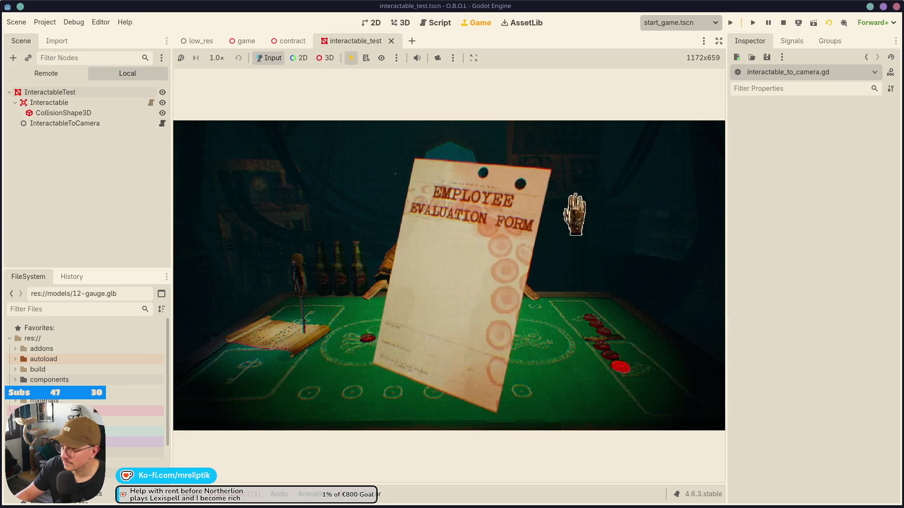
left_click(596, 203)
left_click(599, 329)
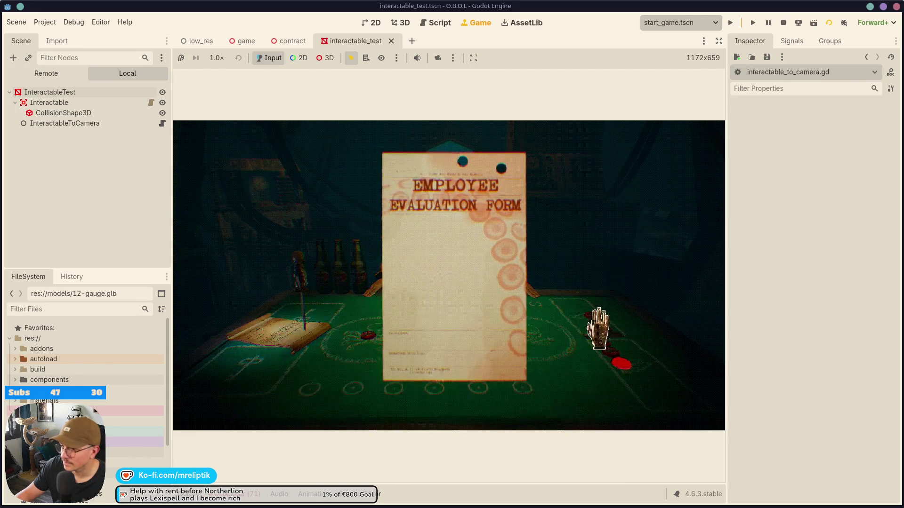
left_click(577, 393)
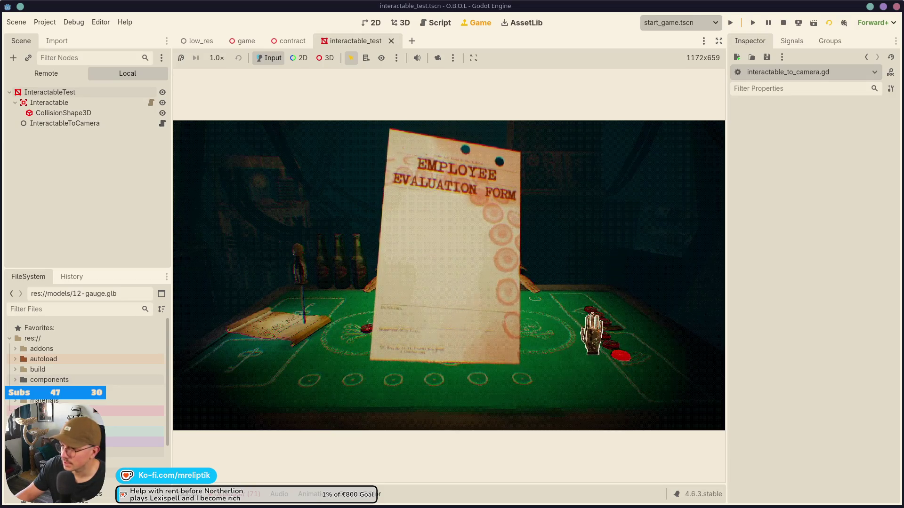
left_click(257, 331)
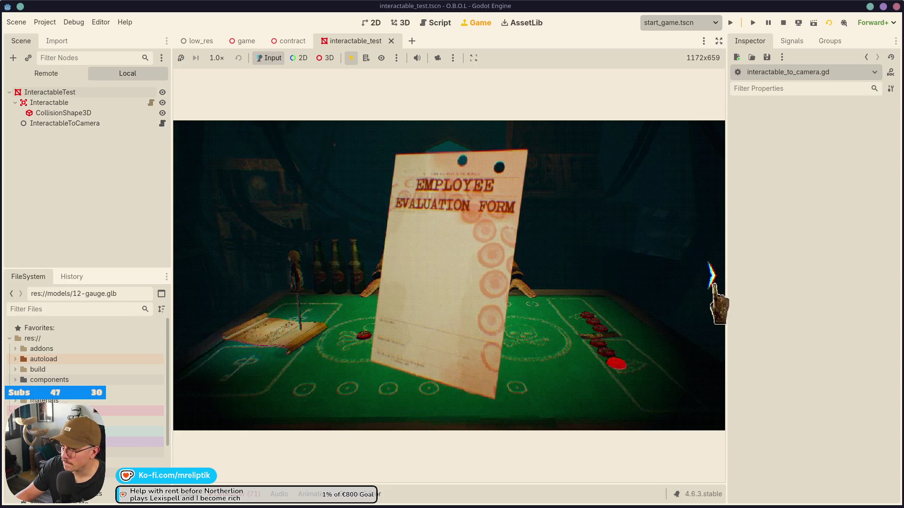
left_click(720, 302)
left_click(202, 315)
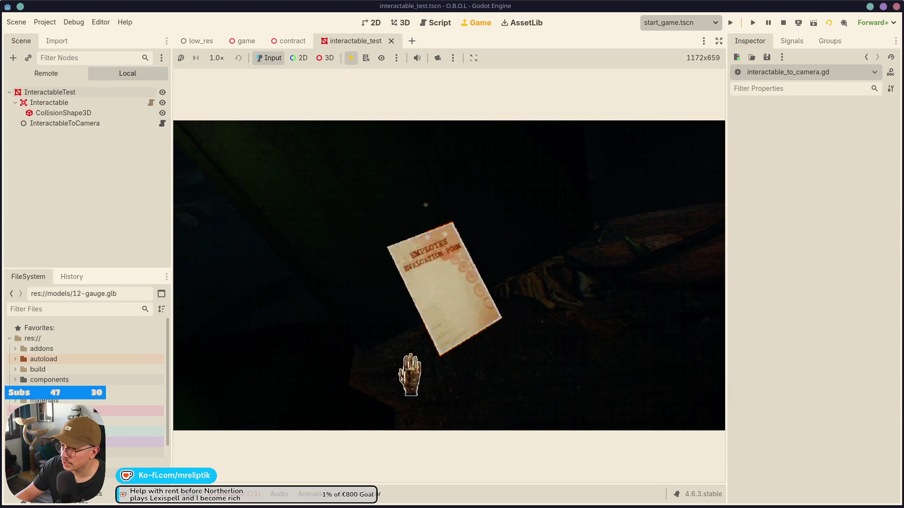
left_click(192, 304)
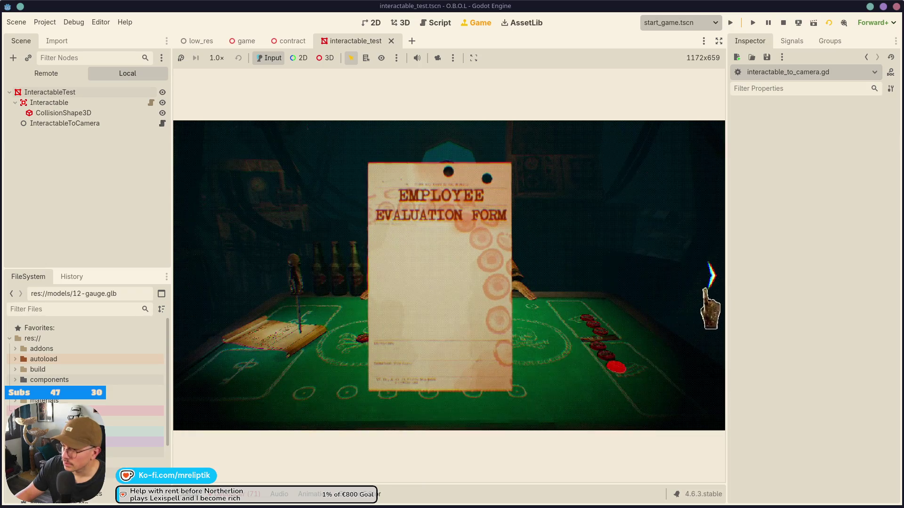
left_click(710, 305)
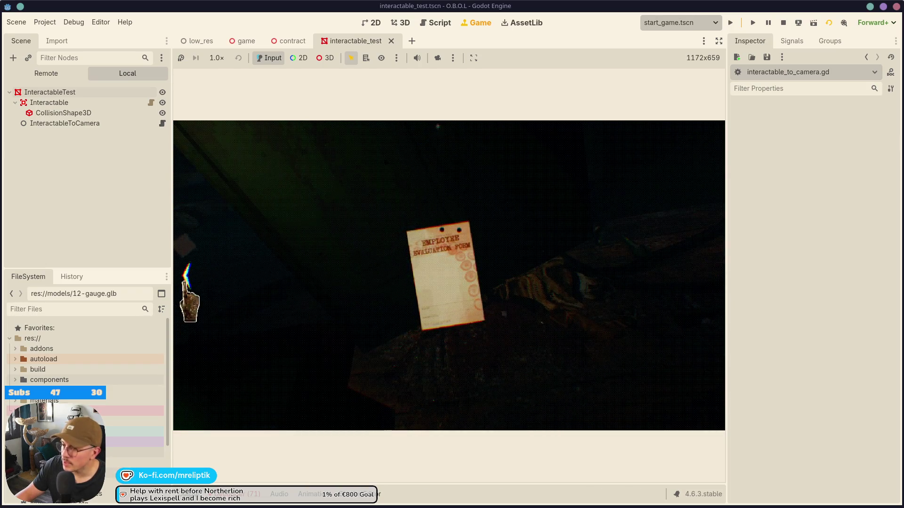
left_click(188, 303)
left_click(609, 229)
left_click(704, 300)
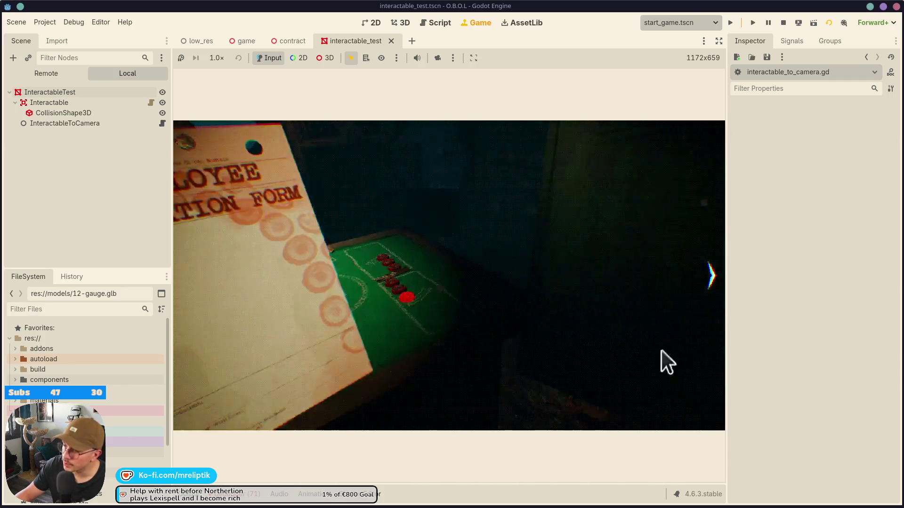
left_click(187, 283)
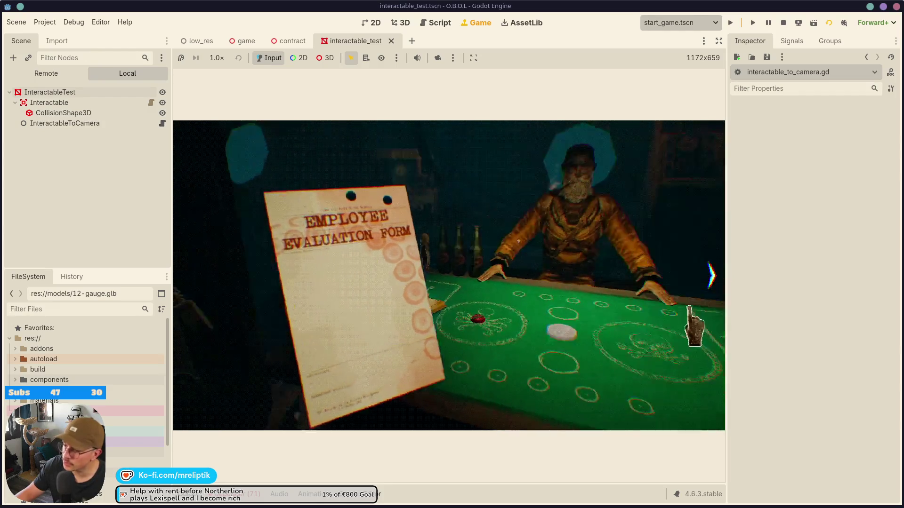
left_click(695, 296)
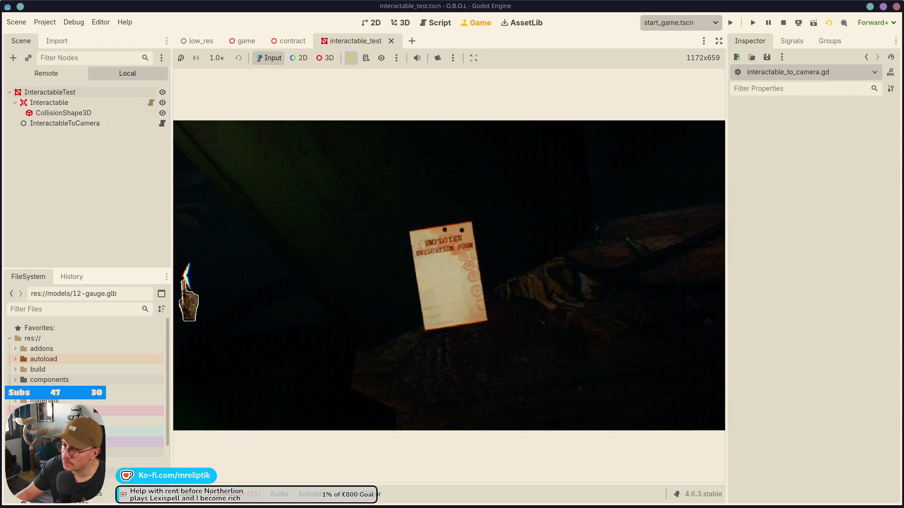
left_click(189, 285)
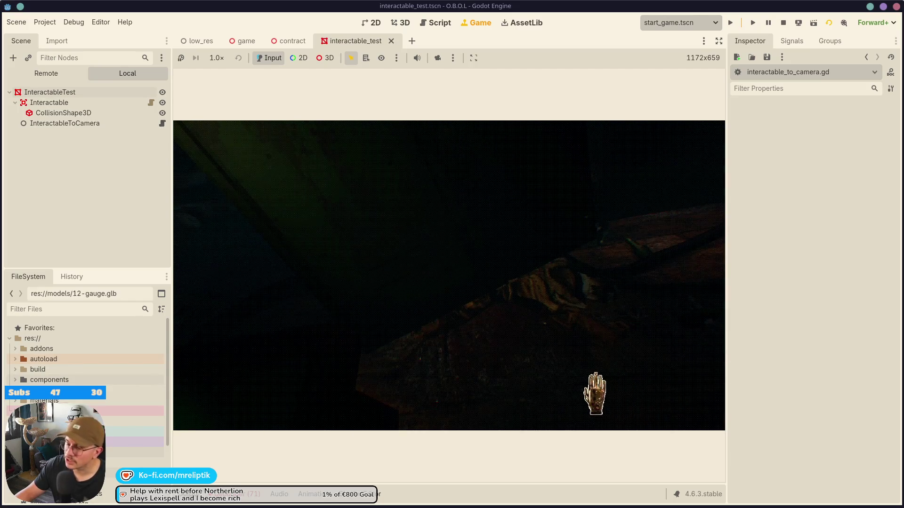
left_click(664, 418)
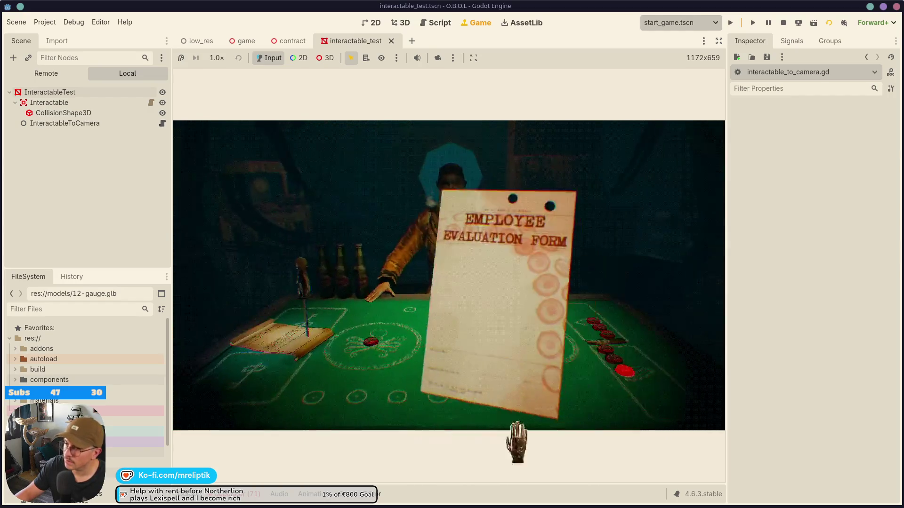
left_click(507, 287)
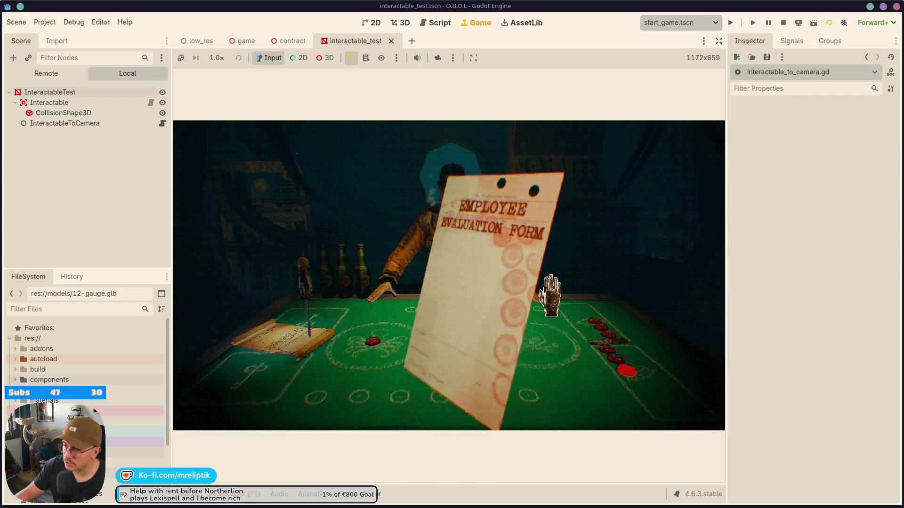
left_click(712, 283)
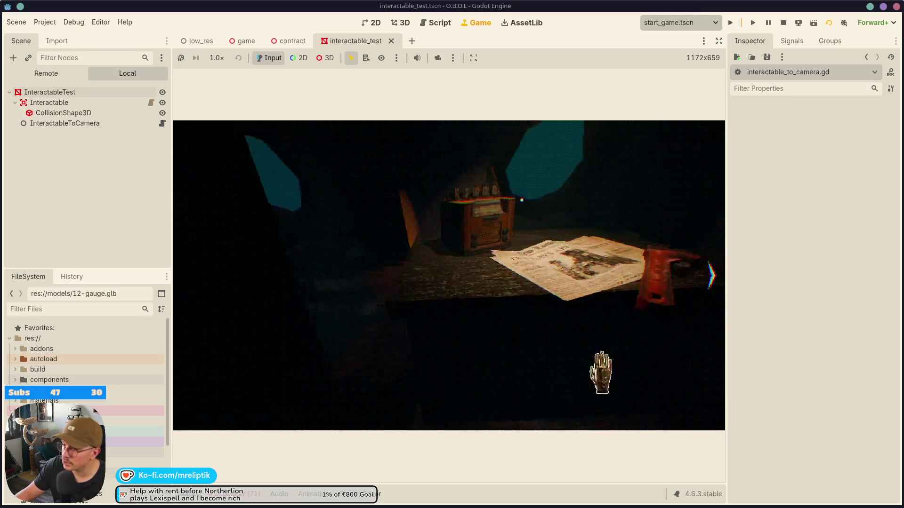
left_click(191, 294)
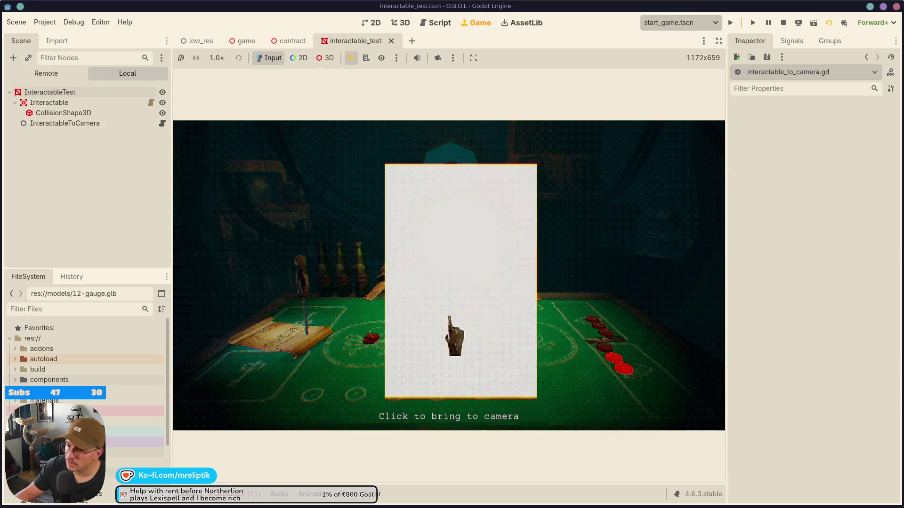
- Lift the form, look toward the radio and back, drop it, then open interactable_to_camera.gd
left_click(507, 290)
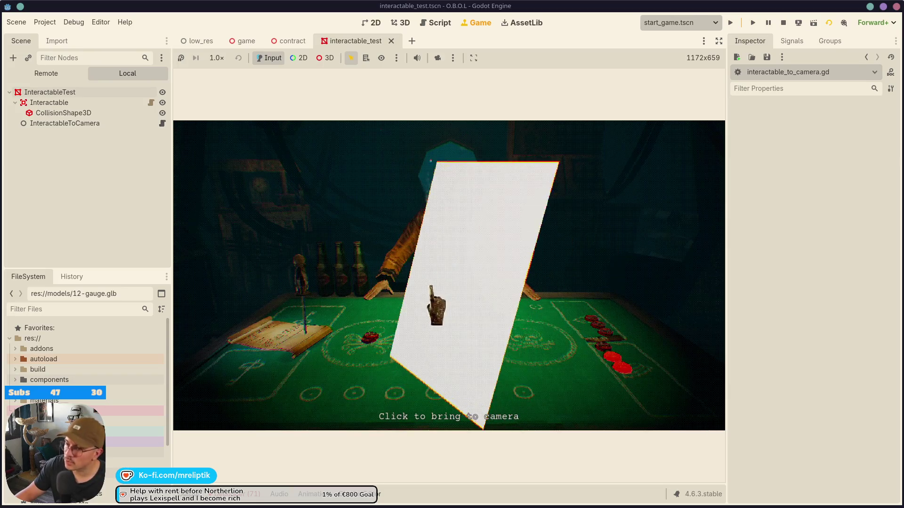
left_click(712, 306)
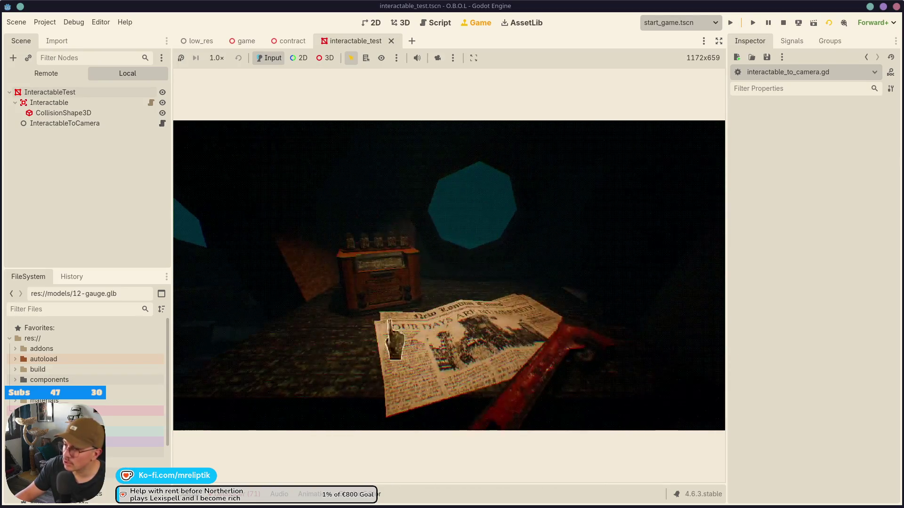
left_click(191, 301)
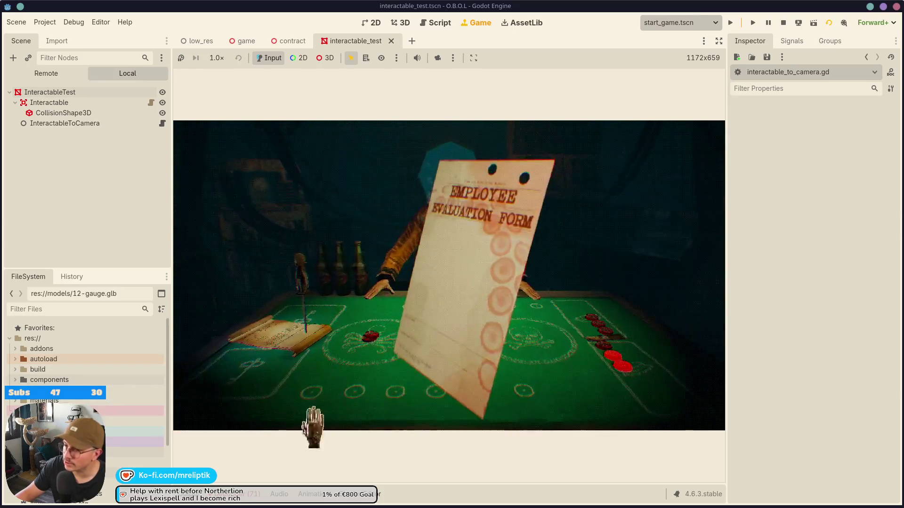
left_click(445, 285)
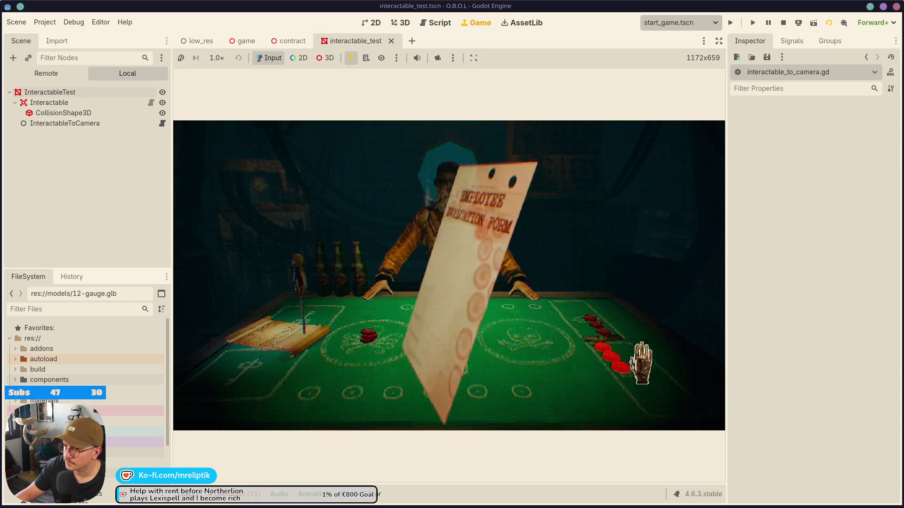
left_click(582, 256)
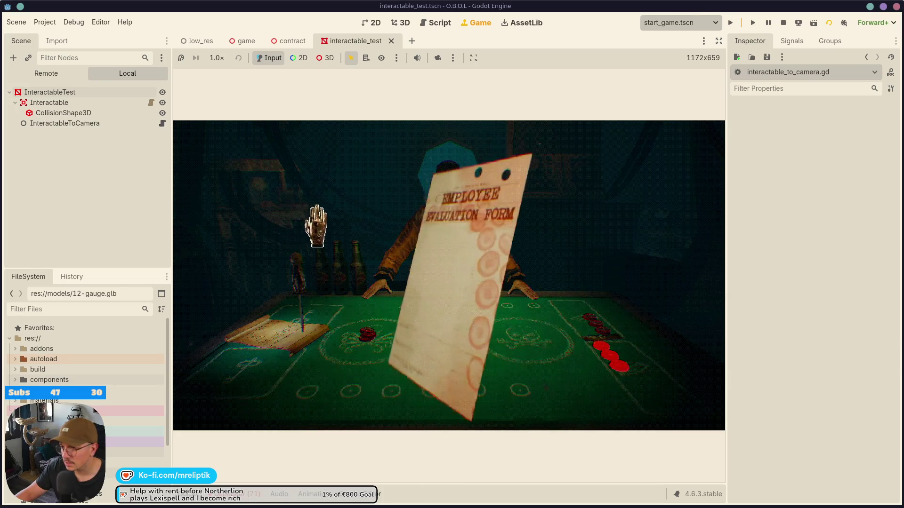
left_click(162, 123)
scroll(452, 290, "up", 10)
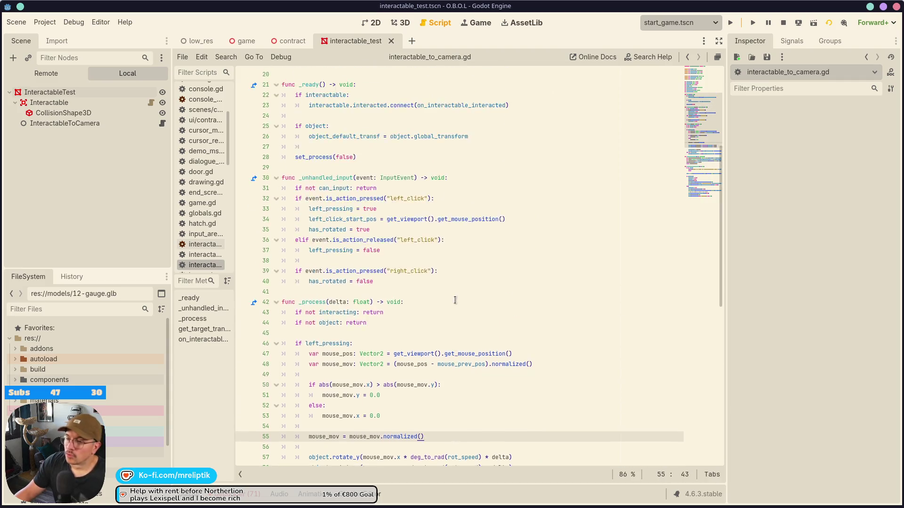
- Rename rot_speed to rot_speed_h and duplicate it as rot_speed_v with a TODO note, then save
left_click(353, 168)
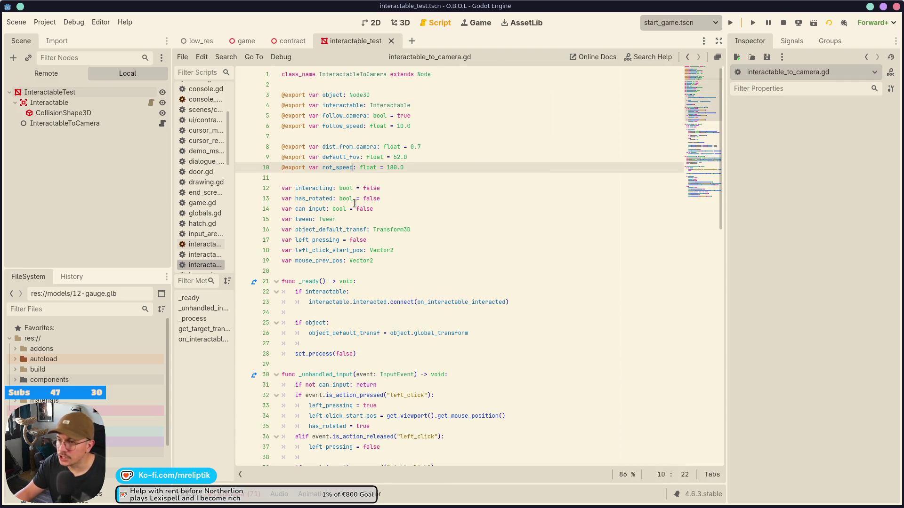
type("_h")
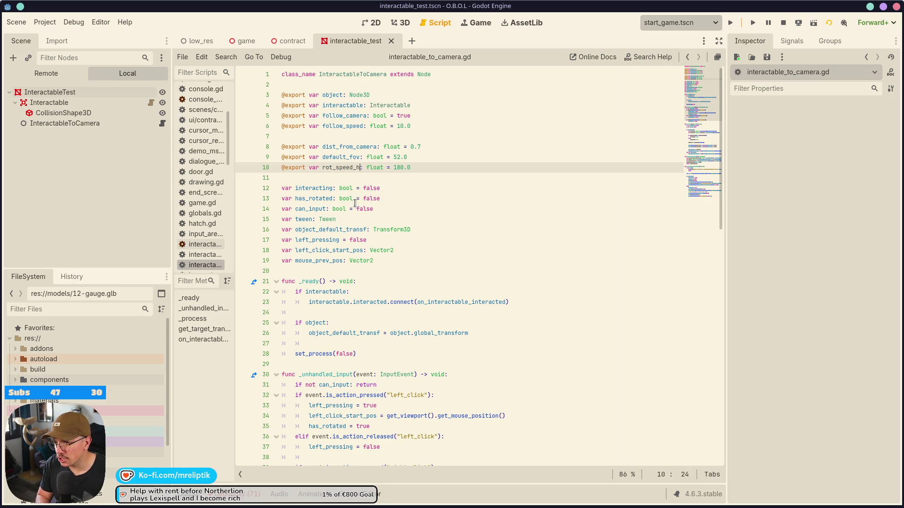
key("ctrl+shift+d")
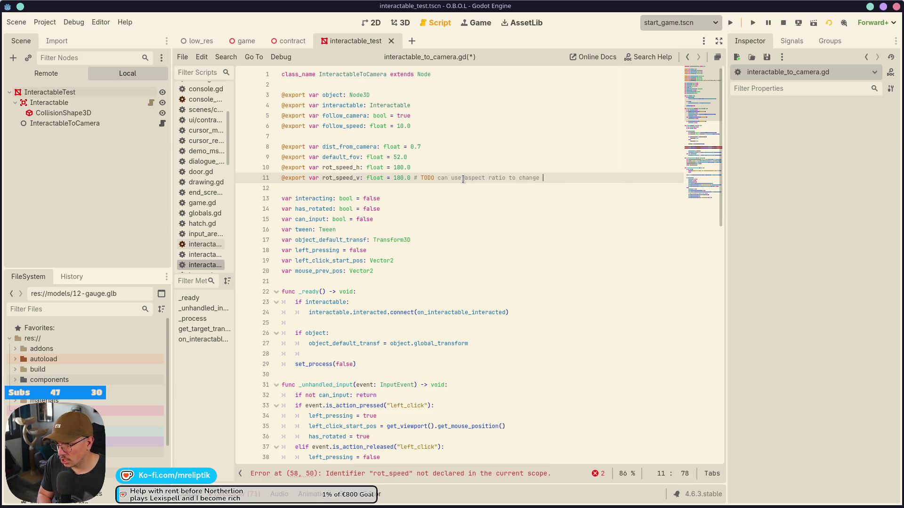
key("ctrl+s")
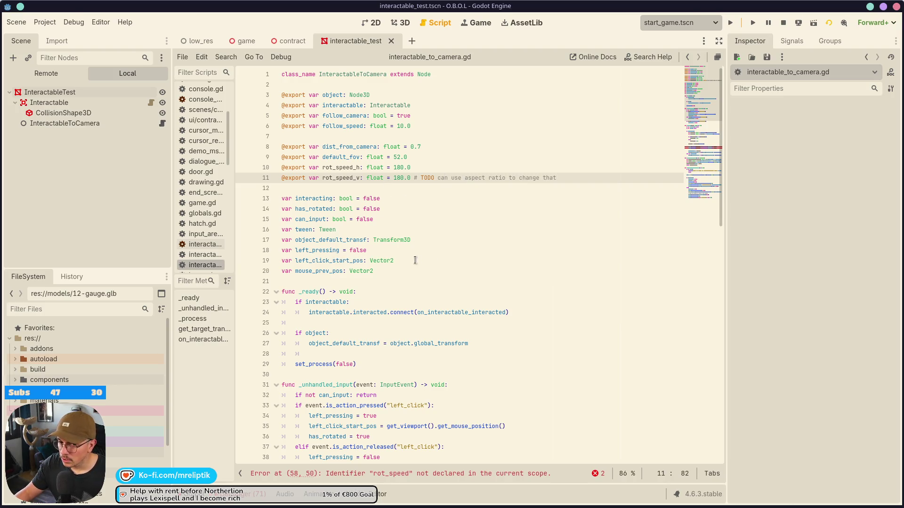
- Compute the 16/9 aspect ratio in KCalc
key("super")
type("calc")
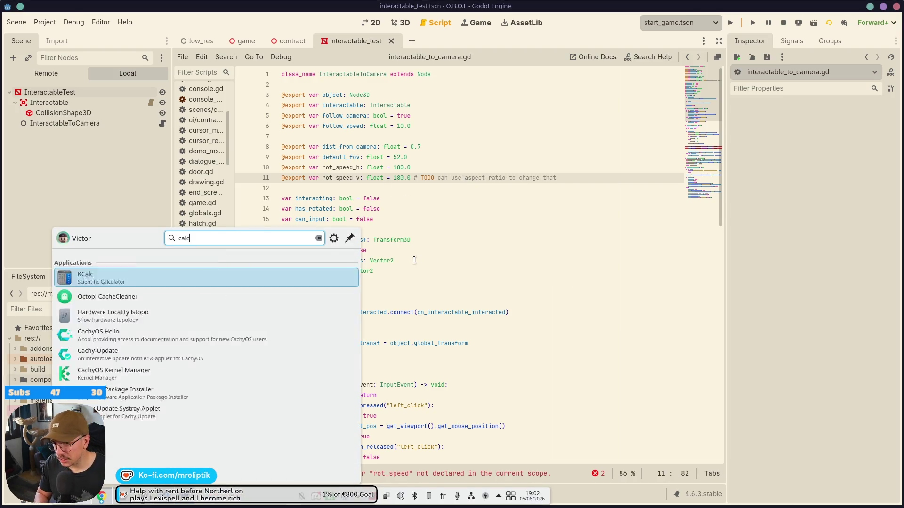
key("Return")
type("/9")
key("Return")
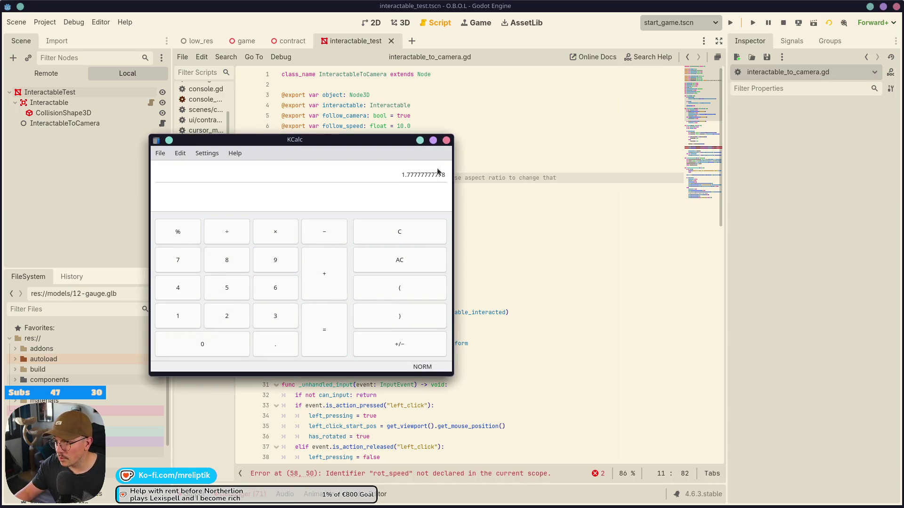
left_click(447, 140)
left_click(413, 177)
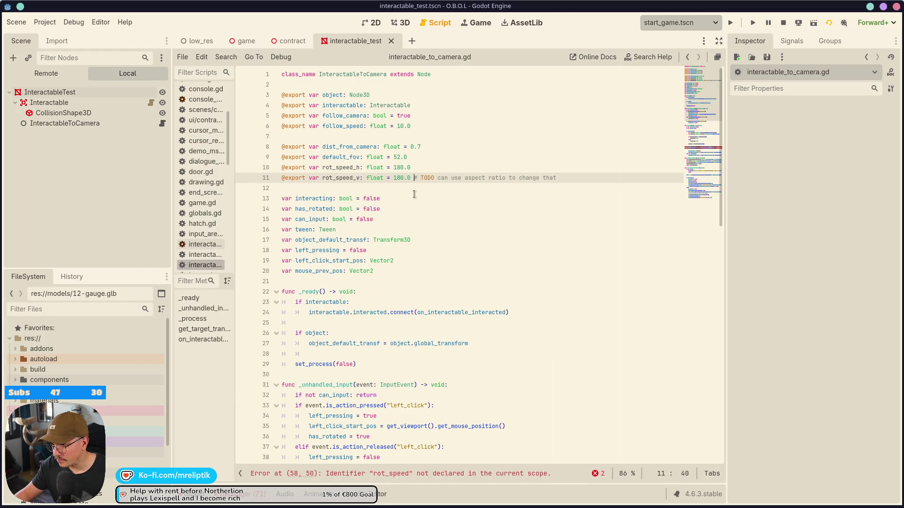
- Set rot_speed_v to 180.0/1.77, evaluated and rounded to 101.7, and save
type("/1.77")
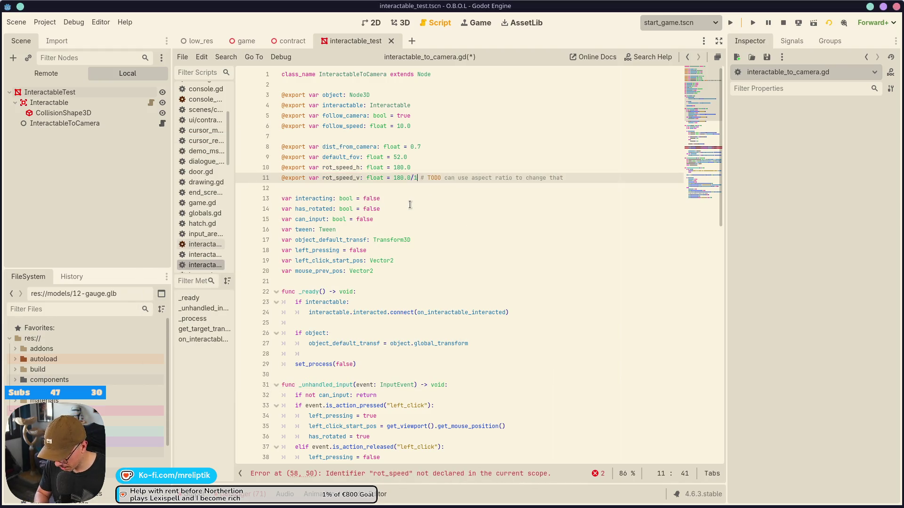
key("shift+Left")
key("shift+Left")
key("shift+Left")
key("shift+Left")
key("shift+Left")
key("shift+Left")
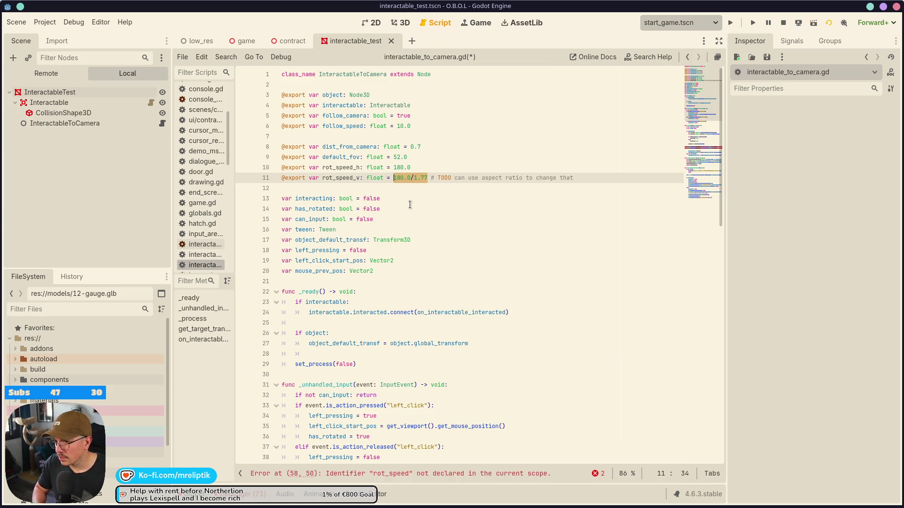
key("ctrl+shift+e")
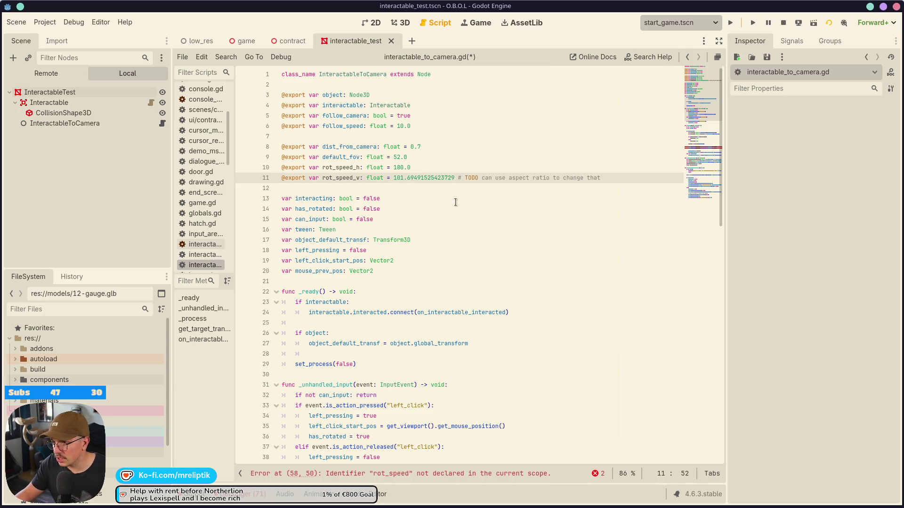
key("BackSpace")
key("BackSpace")
key("BackSpace")
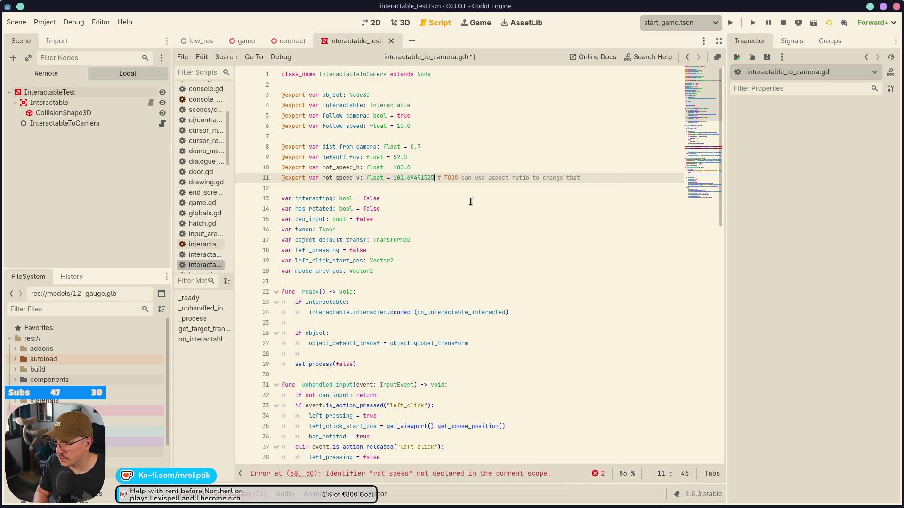
key("BackSpace")
type("7")
key("ctrl+s")
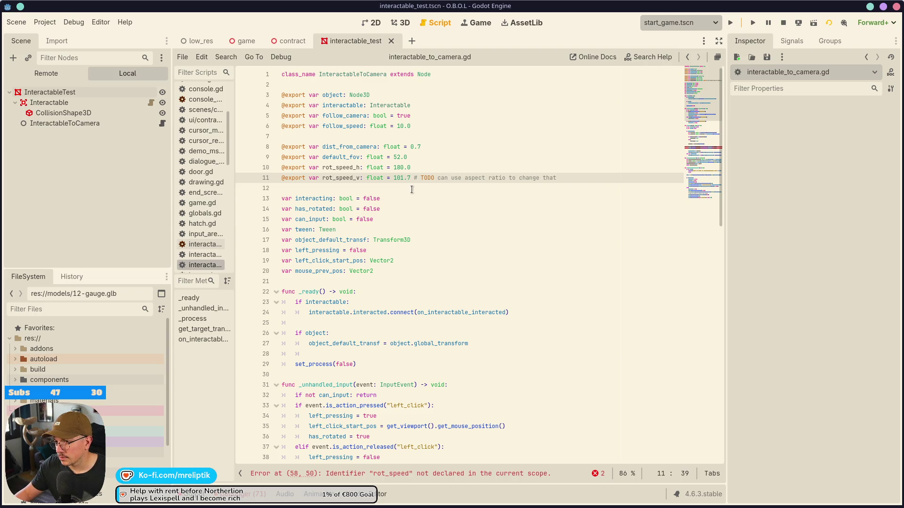
- Make rotate_y use rot_speed_h and rotate_x use rot_speed_v on lines 58–59, and save
double_click(350, 168)
key("ctrl+c")
scroll(462, 362, "down", 10)
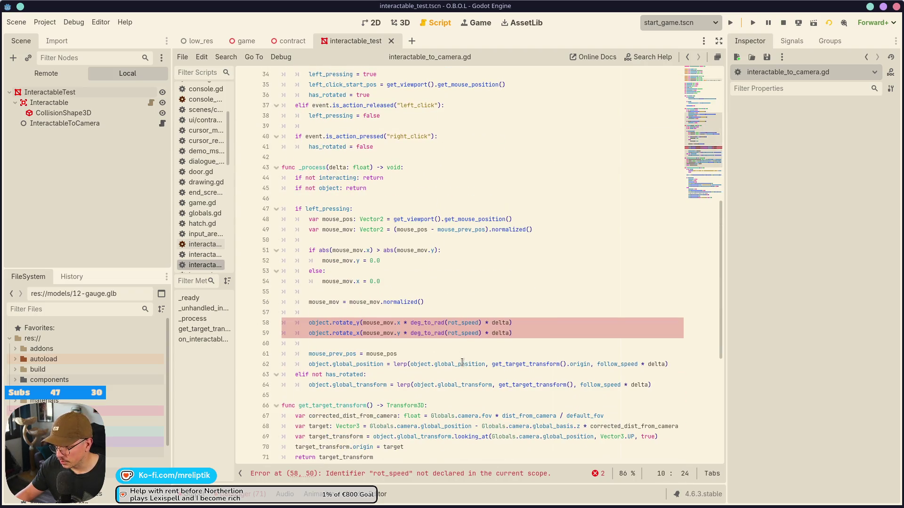
double_click(460, 323)
key("ctrl+v")
double_click(463, 334)
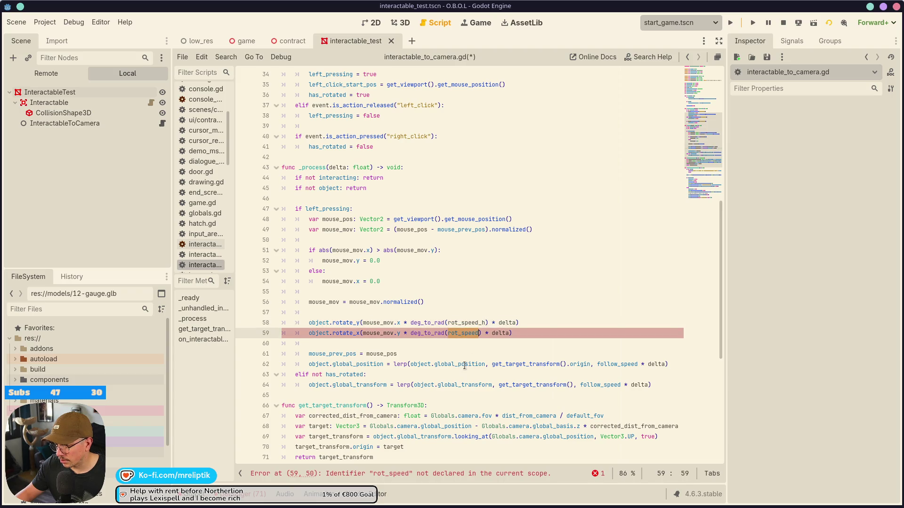
type("rot")
key("Down")
key("Return")
key("ctrl+s")
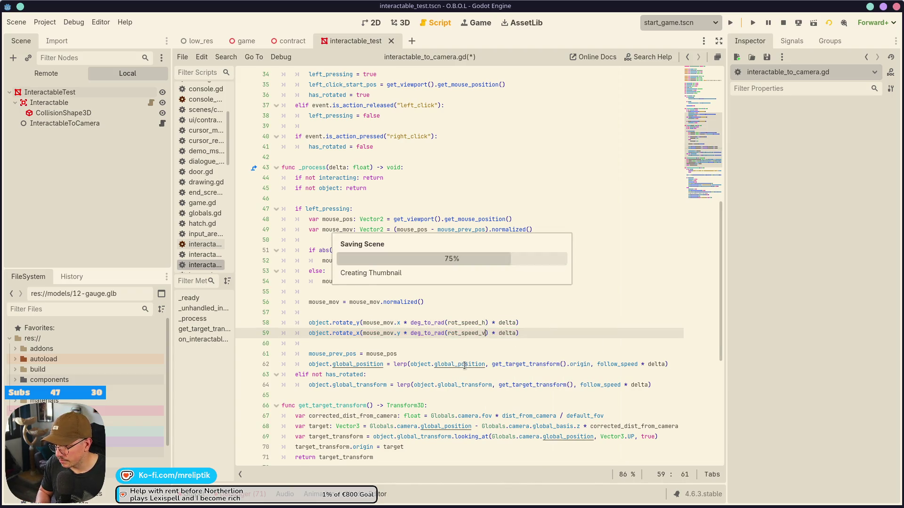
- Run the scene, lift the evaluation form to the camera, set it back down, then stop the test
key("F6")
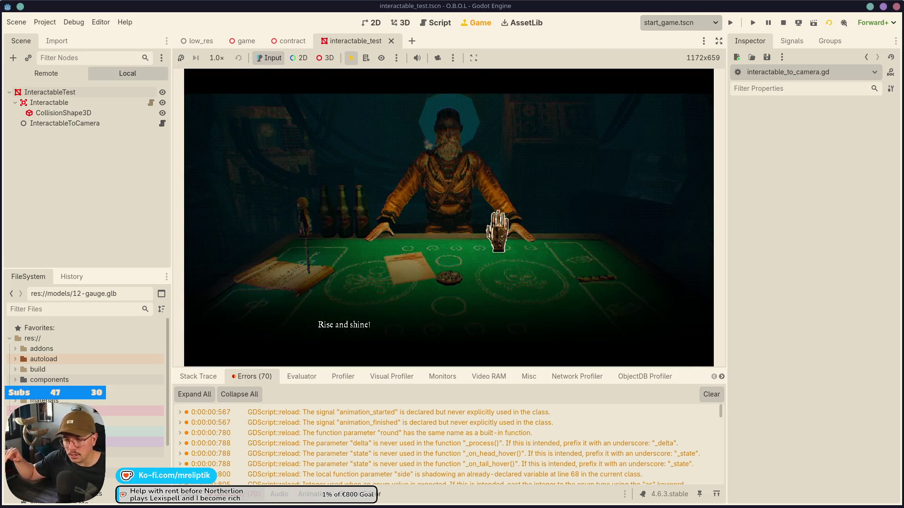
key("ctrl+j")
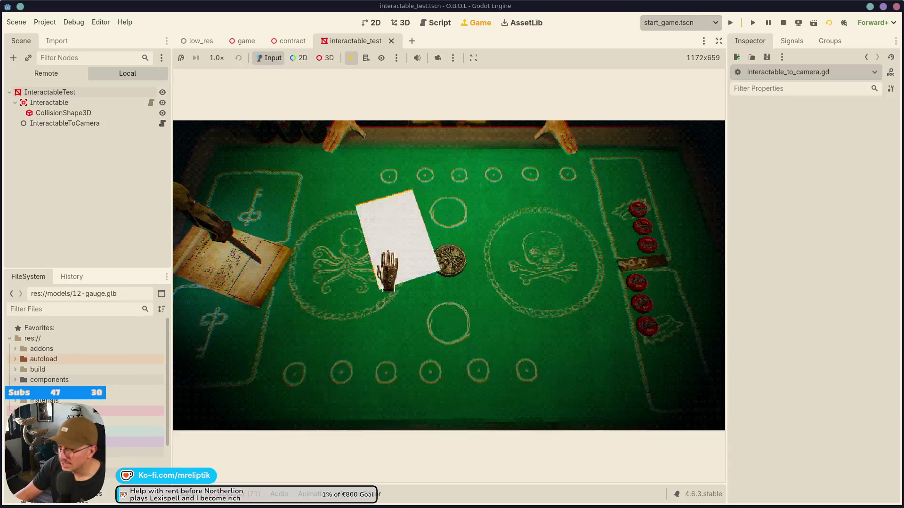
left_click(387, 269)
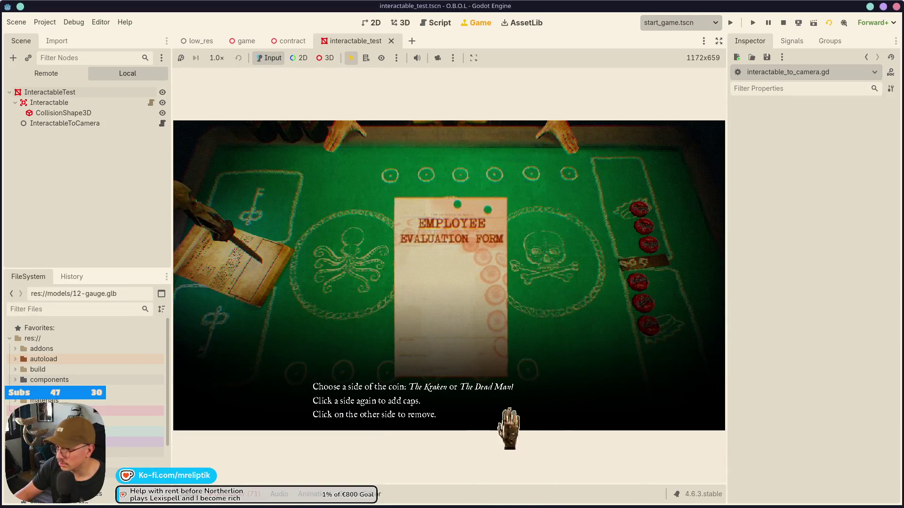
left_click(471, 405)
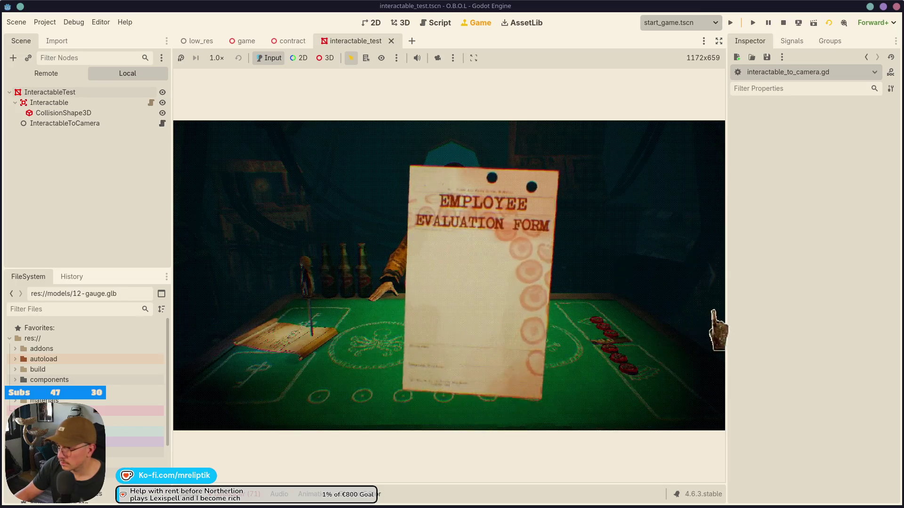
key("F8")
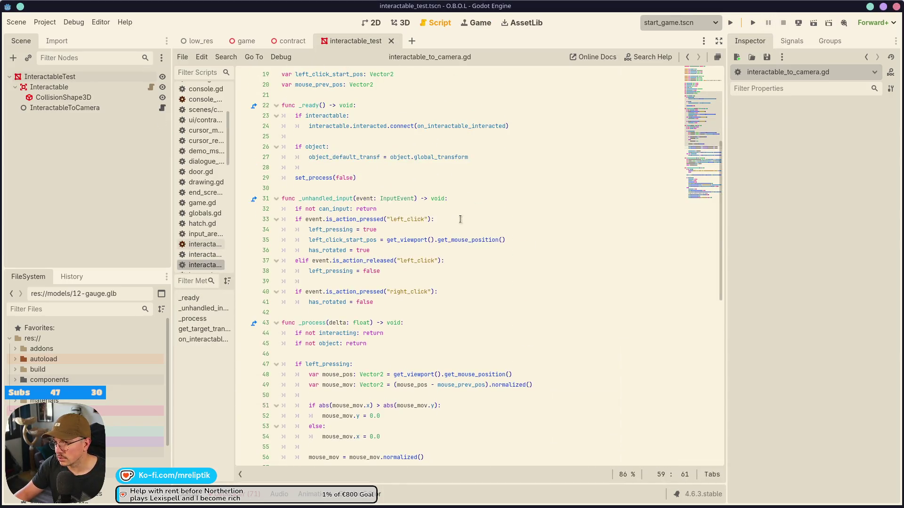
- Replace rot_speed_v's 101.7 on line 11 with the expression 180.0*1.77
scroll(461, 223, "up", 6)
key("BackSpace")
key("BackSpace")
key("BackSpace")
scroll(447, 224, "down", 7)
key("ctrl+z")
scroll(396, 180, "up", 7)
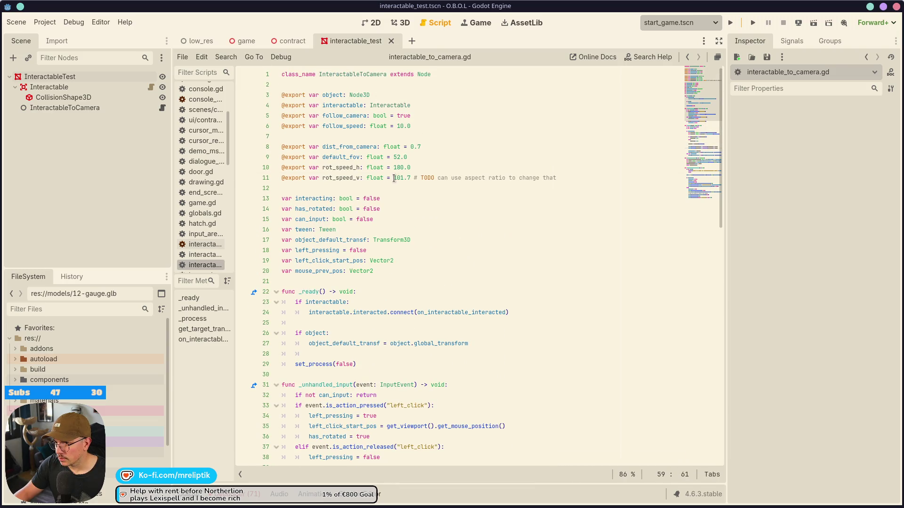
left_click_drag(394, 179, 408, 179)
type("180.0*")
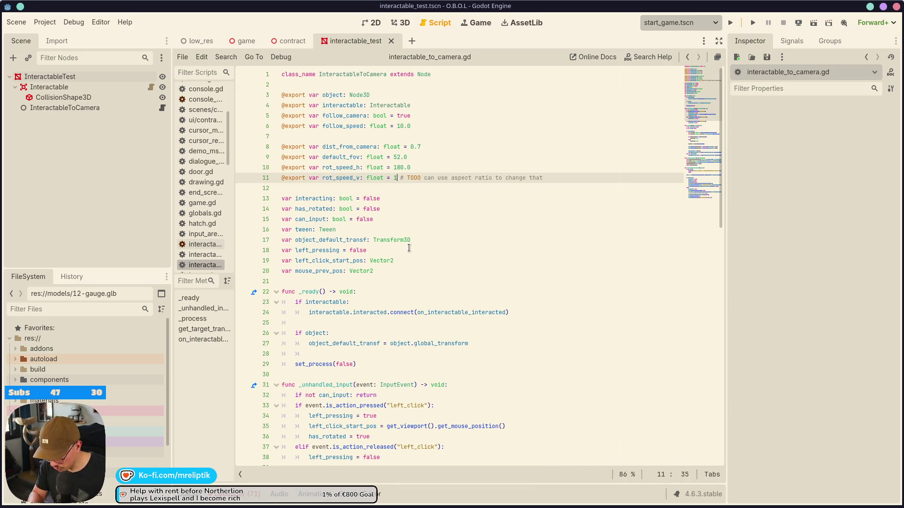
type("1.77")
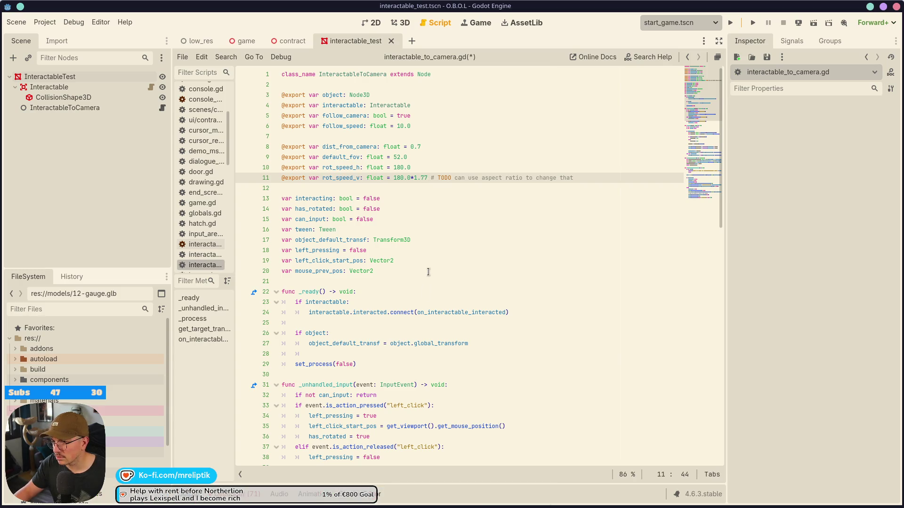
- Check the 16/9 aspect ratio in KCalc to confirm it is about 1.77
key("super")
type("calc")
key("Return")
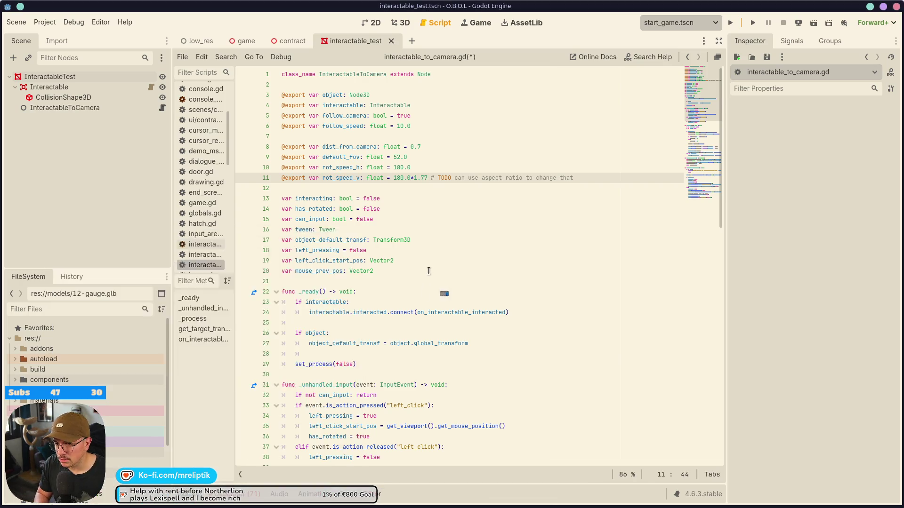
type("16/9")
key("Return")
left_click(446, 140)
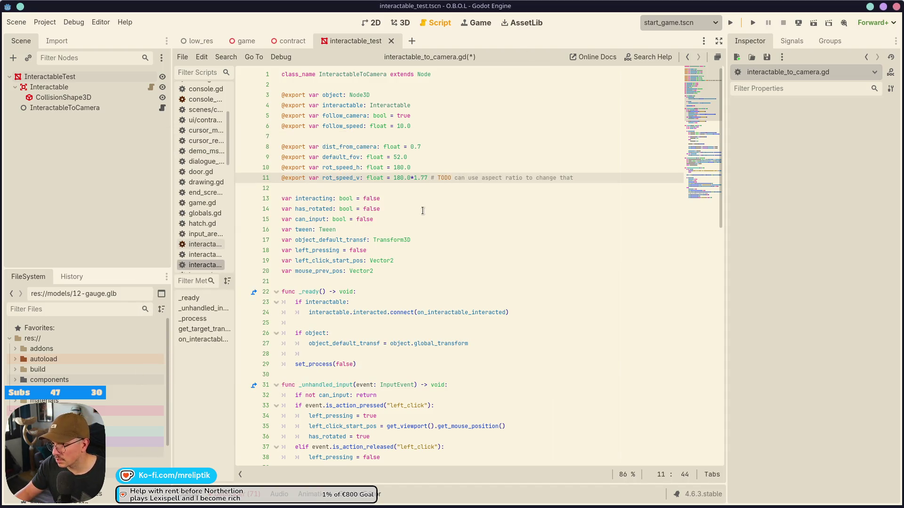
- Evaluate 180.0*1.77 into 318.6 and run the game
key("shift+Left")
key("shift+Left")
key("shift+Left")
key("ctrl+shift+e")
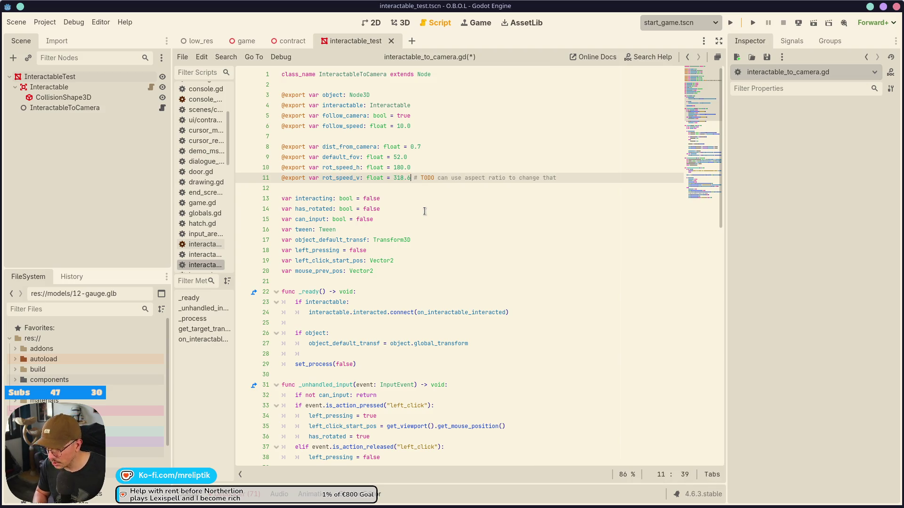
key("F6")
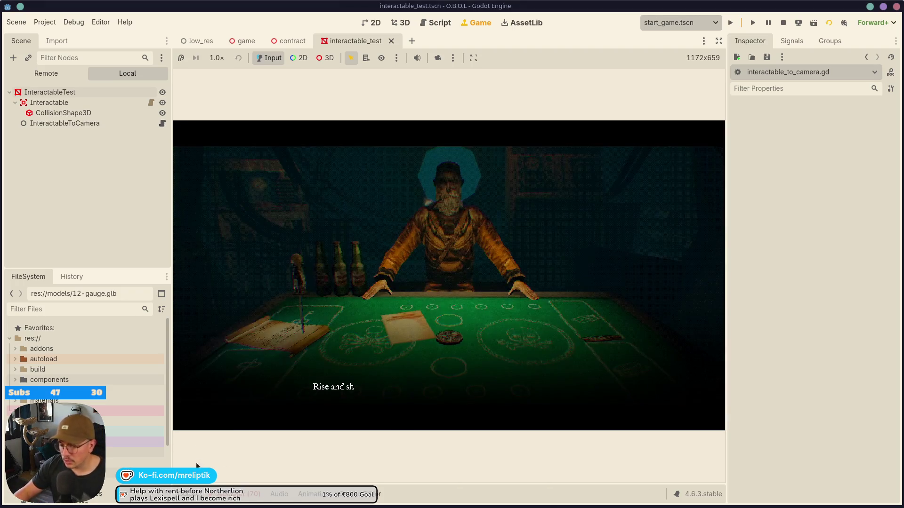
- Enlarge the game view in distraction-free mode and click through the intro dialogue to the table
left_click(185, 503)
left_click(185, 503)
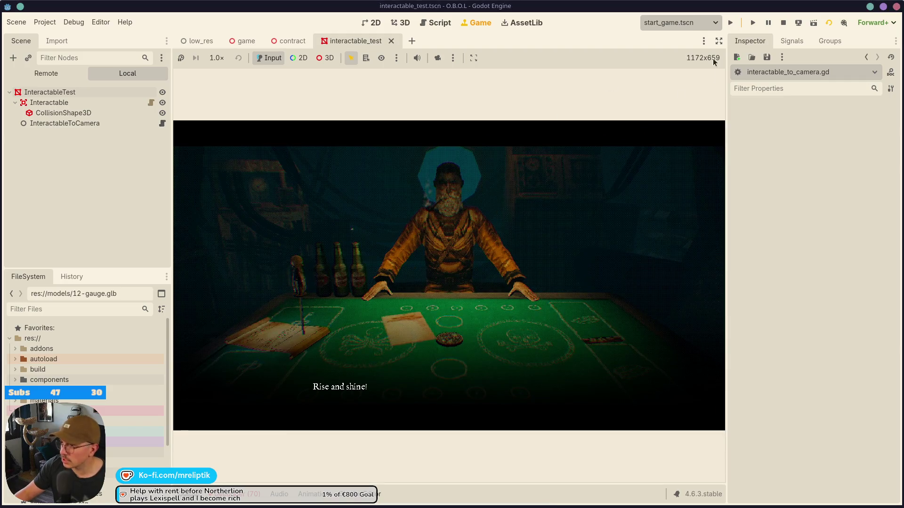
left_click(719, 41)
left_click(422, 416)
left_click(421, 414)
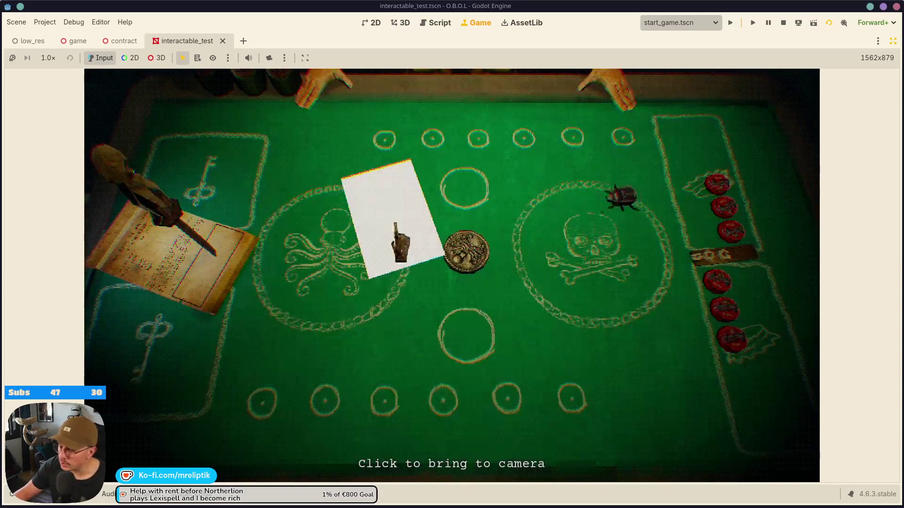
- Lift the evaluation form to the camera, rotate it, and drop it back onto the card table
left_click(404, 241)
left_click(470, 452)
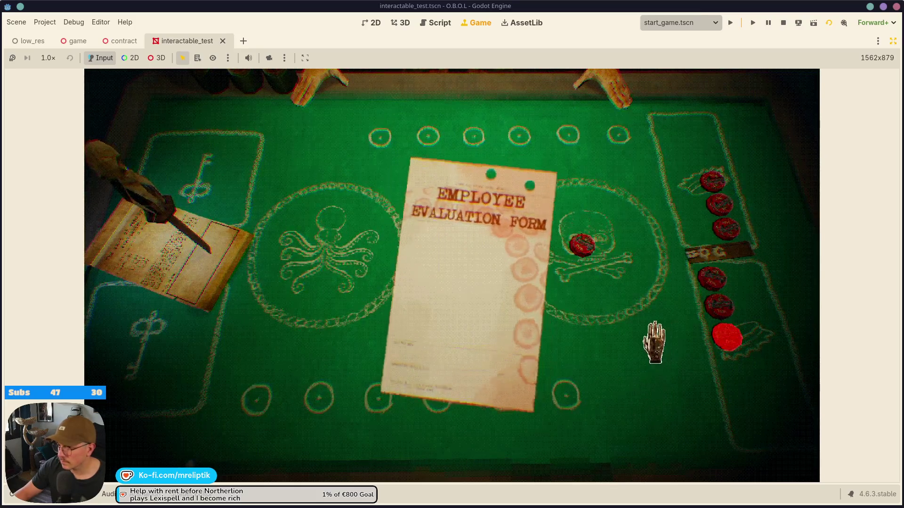
left_click(532, 329)
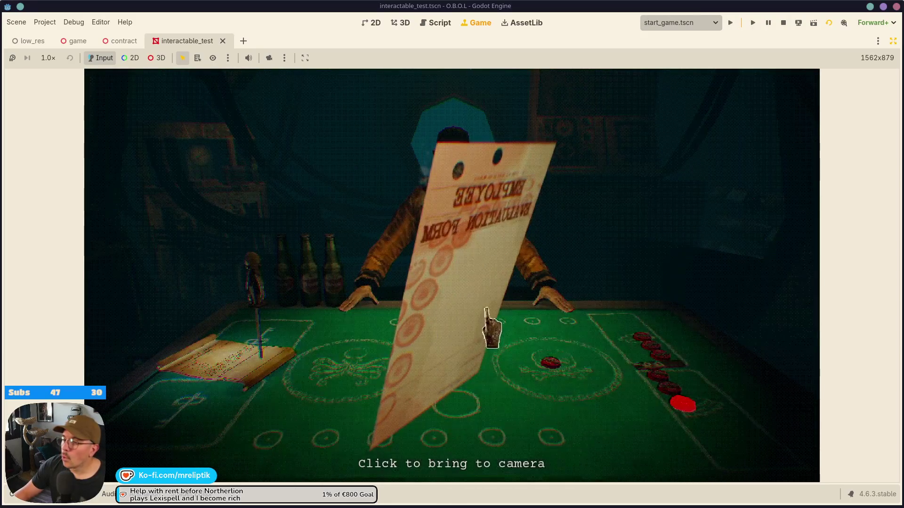
left_click(451, 91)
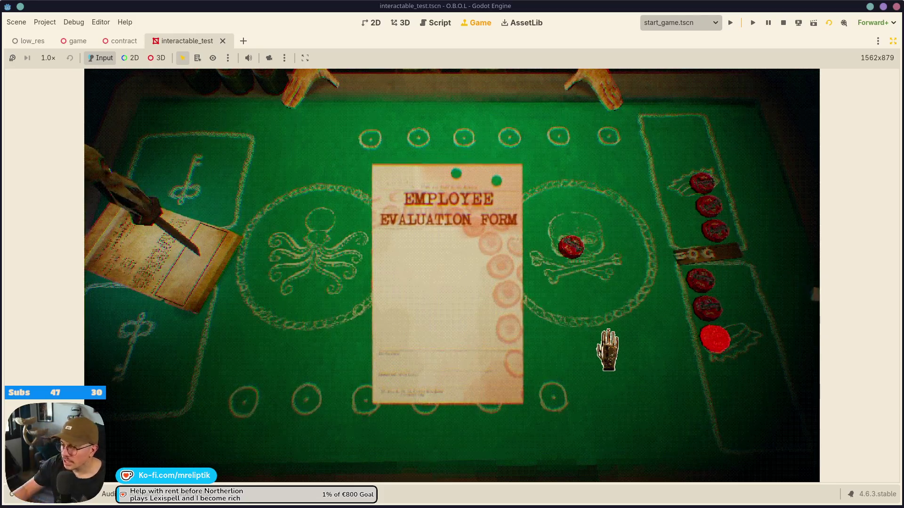
left_click(643, 357)
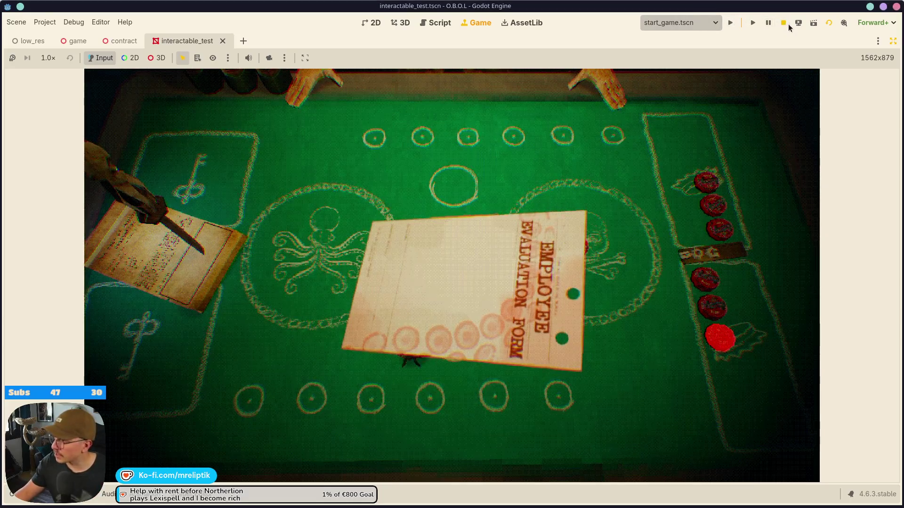
- Stop the game, restore the editor docks, and end up on the idle Game workspace
left_click(784, 23)
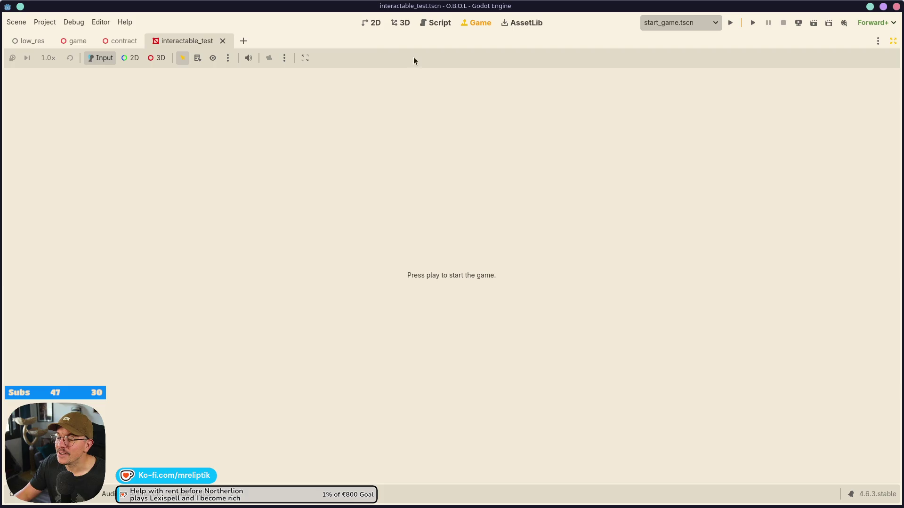
left_click(404, 24)
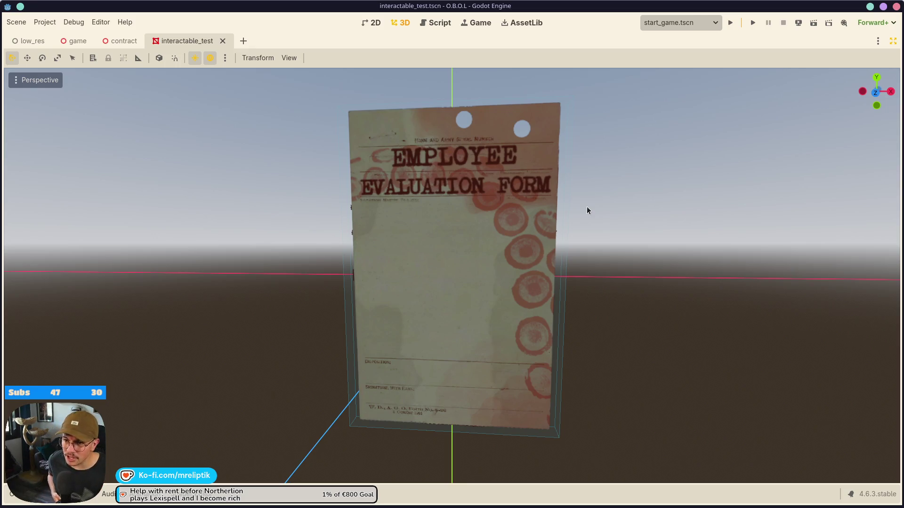
left_click(892, 41)
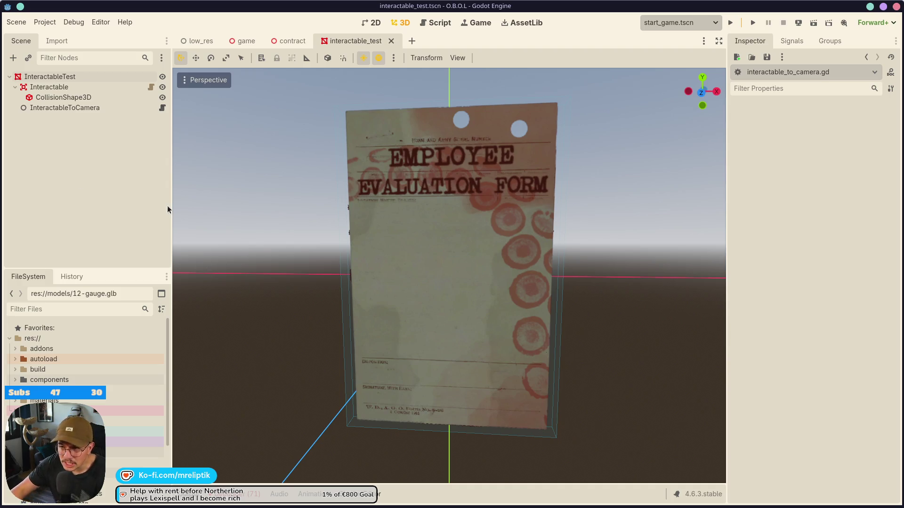
left_click(435, 23)
left_click(480, 23)
left_click(438, 24)
left_click(403, 22)
left_click(477, 22)
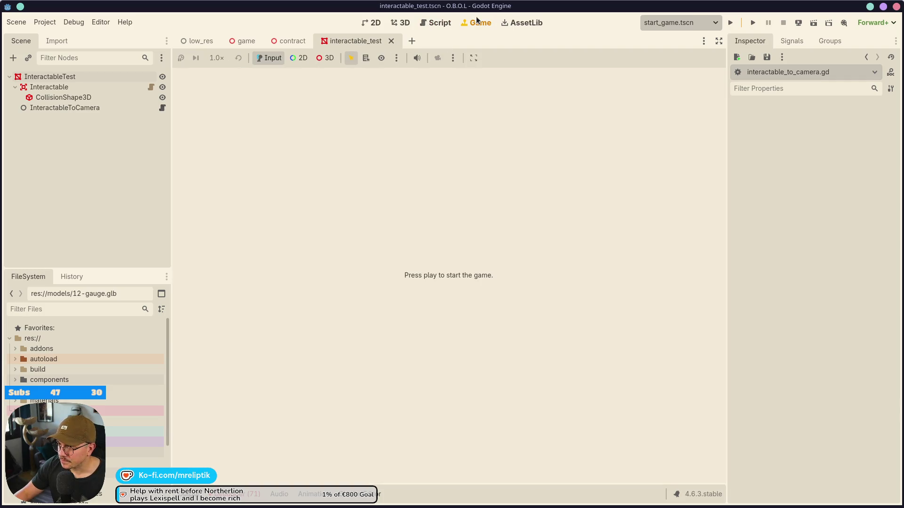
- In interactable_to_camera.gd, add an object.rotate() call on a new line 60
left_click(161, 108)
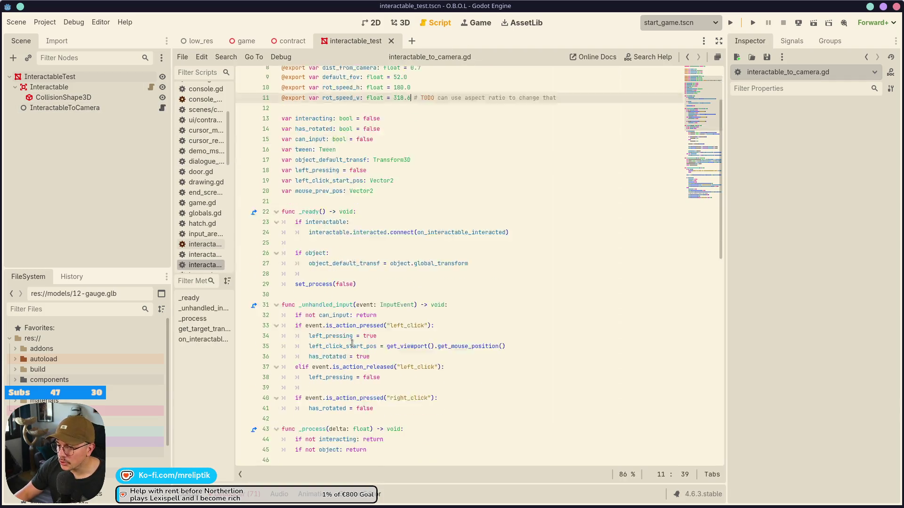
scroll(352, 344, "down", 10)
left_click(346, 262)
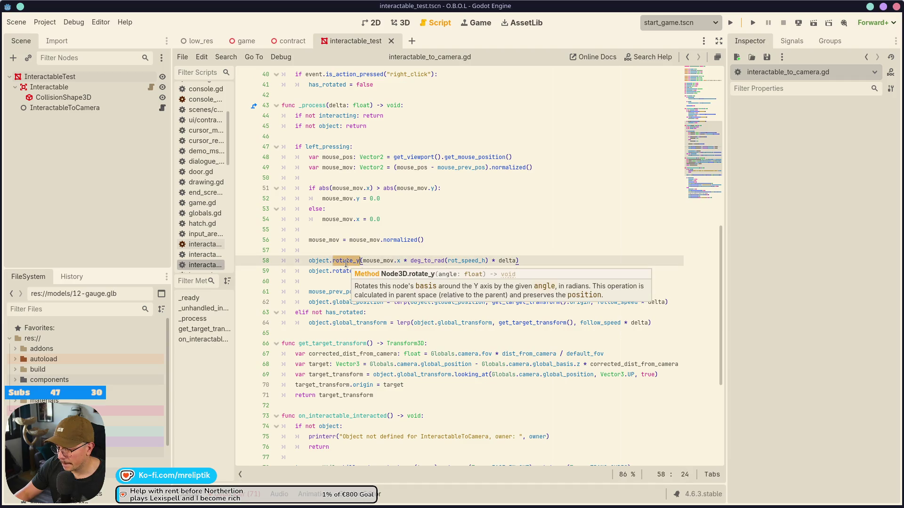
left_click(542, 267)
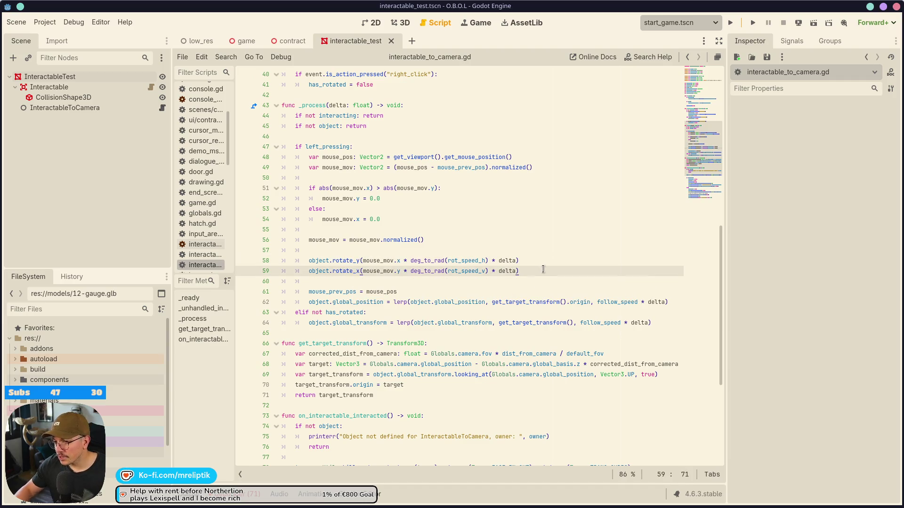
key("Return")
type("object;")
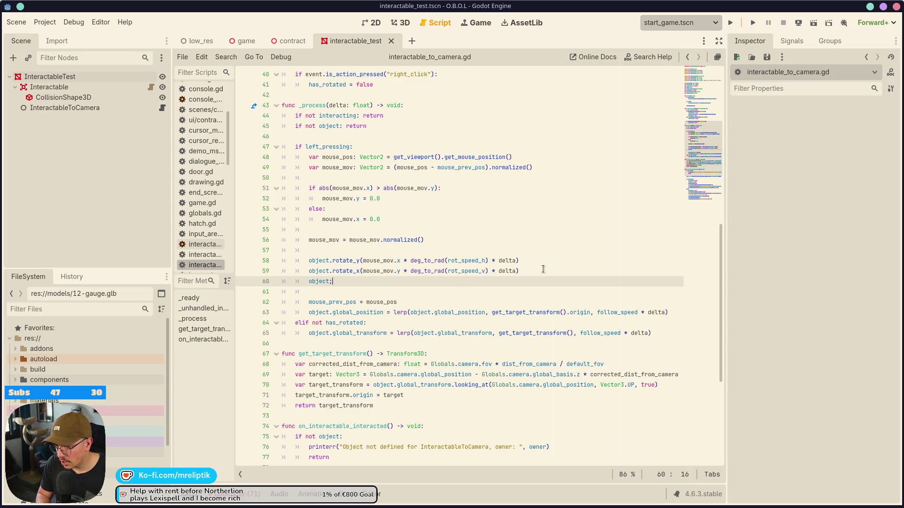
key("BackSpace")
type(".rotate")
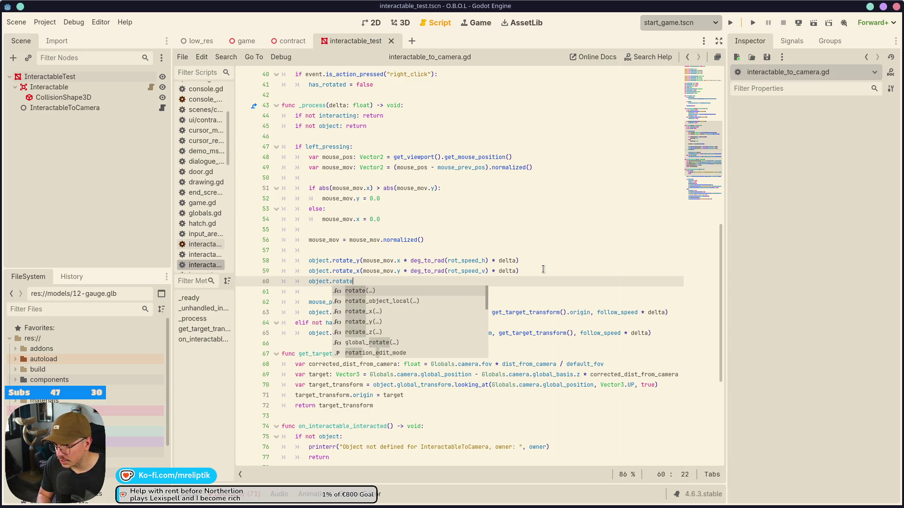
key("Down")
key("Down")
key("Down")
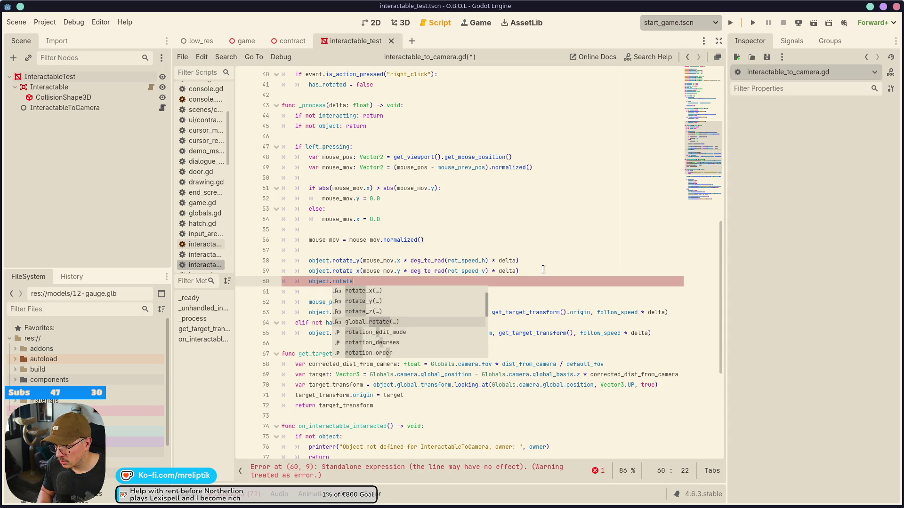
key("Down")
key("Up")
key("Up")
key("Up")
key("Up")
key("Up")
key("Down")
key("Up")
key("Return")
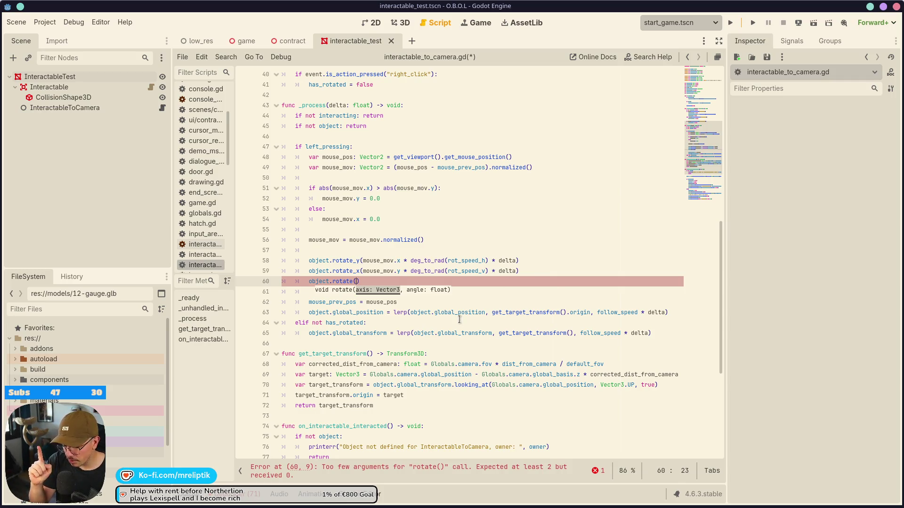
- Fill rotate() with object.transform.basis.y and the mouse_mov.x * deg_to_rad(rot_speed_h) * delta amount
left_click(348, 282, "ctrl")
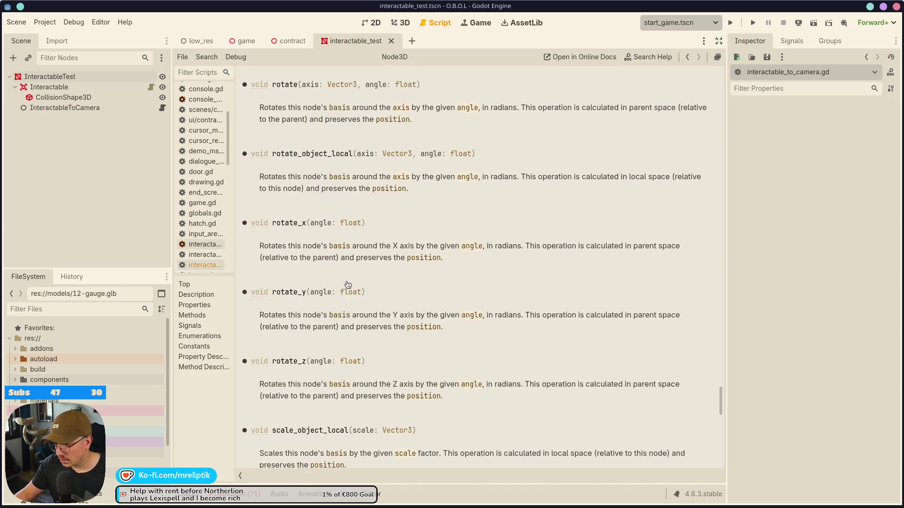
left_click(162, 108)
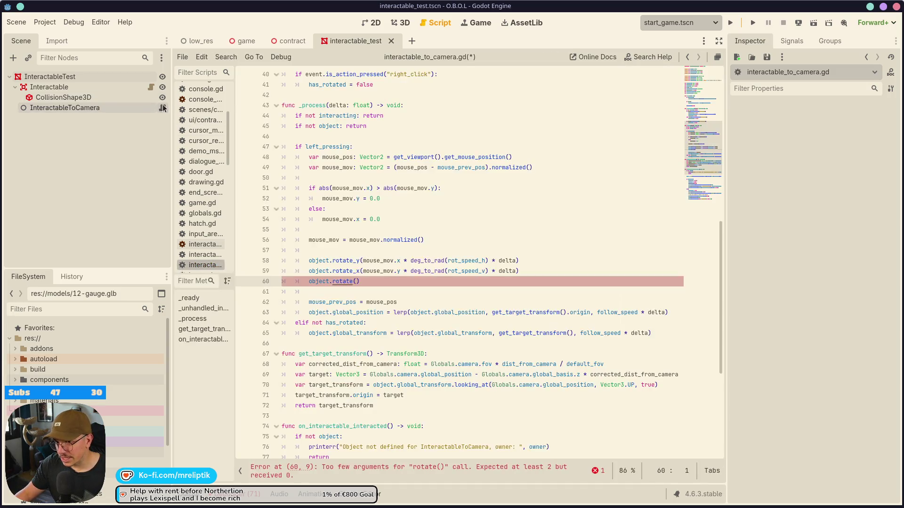
left_click(356, 282)
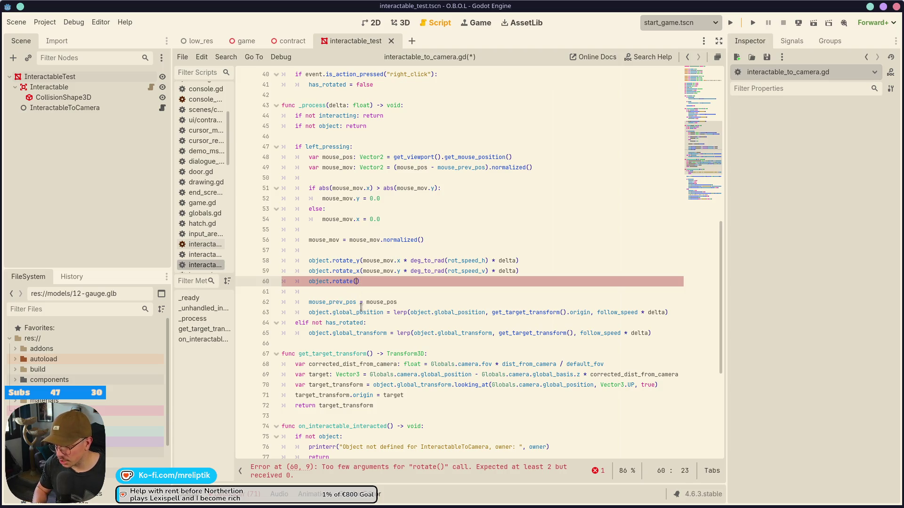
type("object.transform")
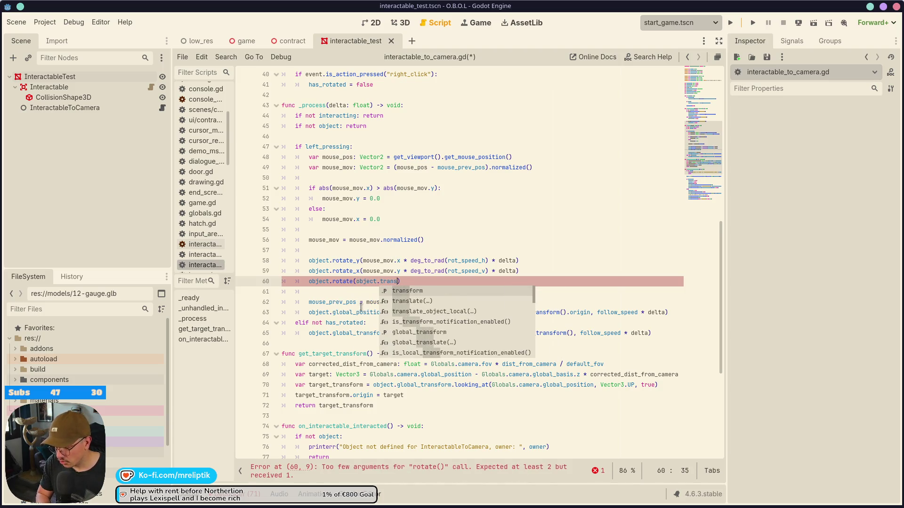
type(".basis")
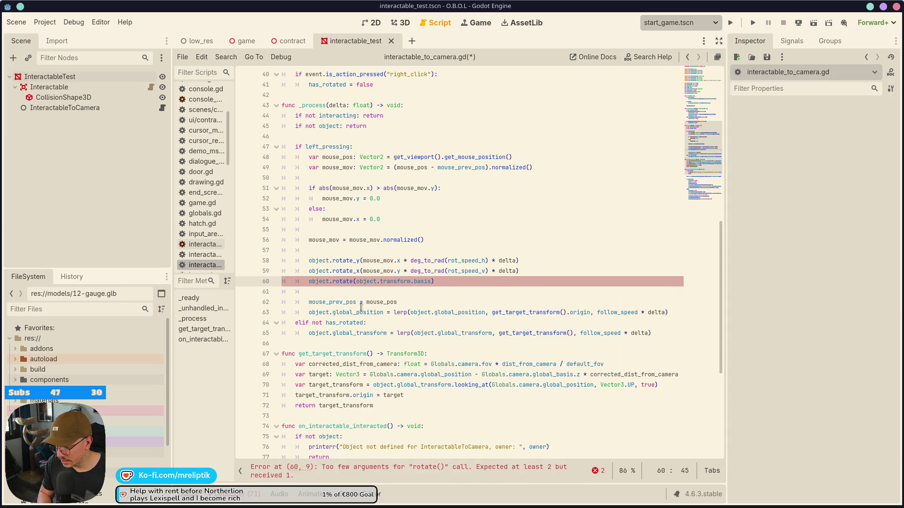
type(".")
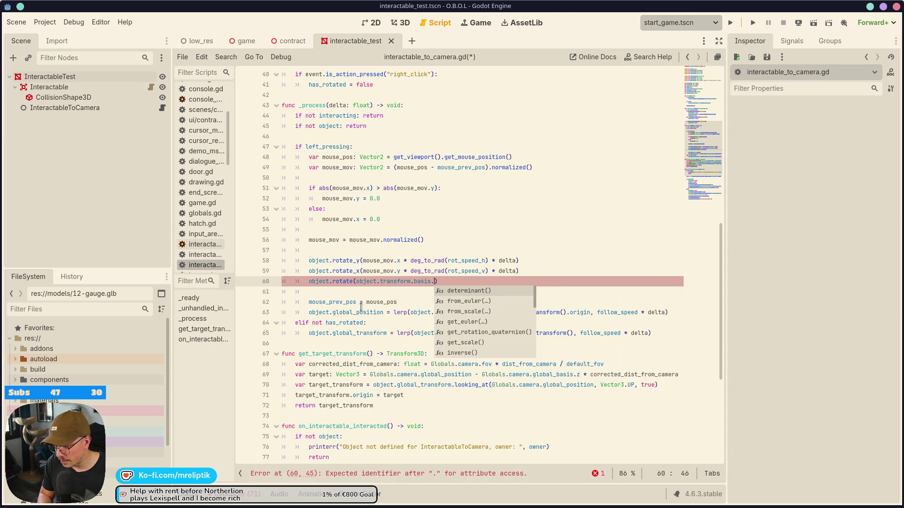
type("y")
left_click(372, 260)
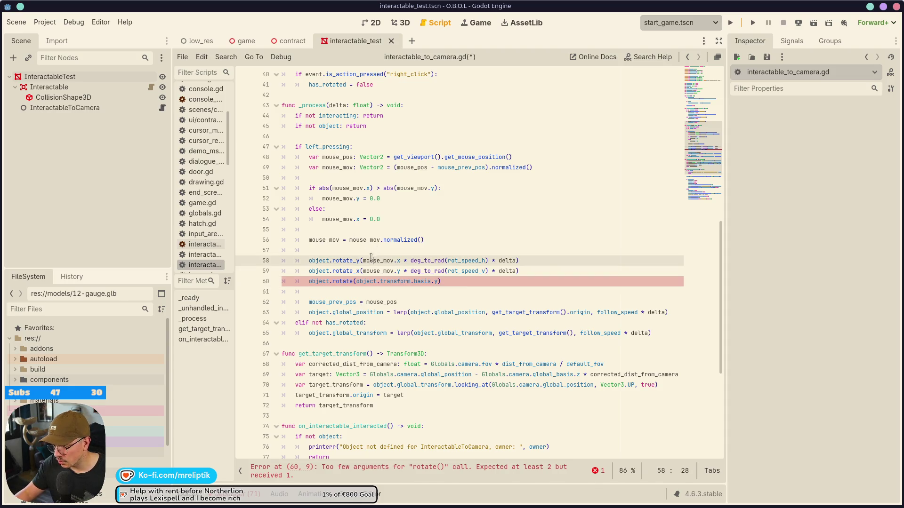
left_click_drag(363, 262, 521, 262)
key("ctrl+c")
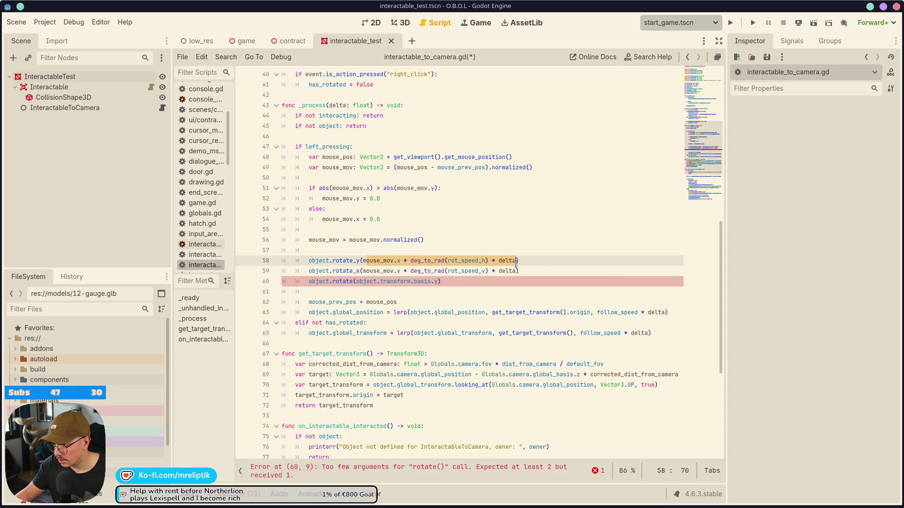
left_click(441, 281)
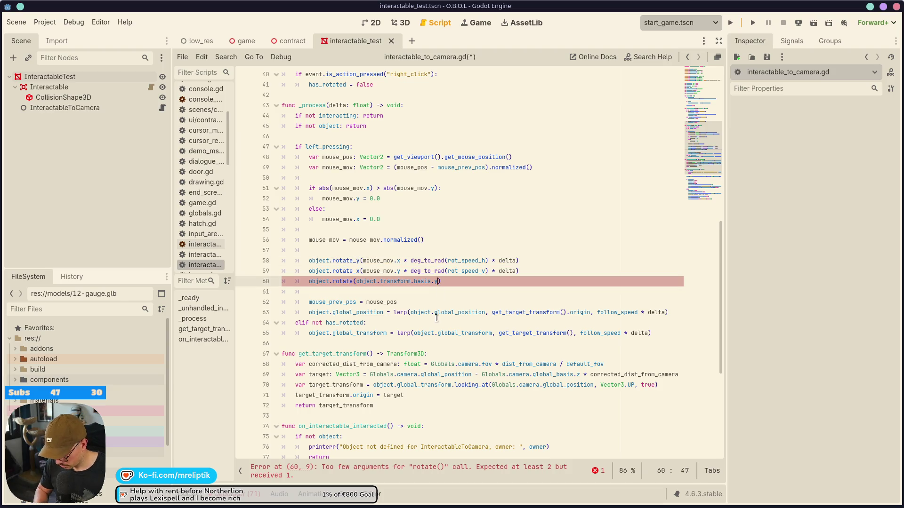
type(",")
key("ctrl+v")
- Duplicate the rotate line as line 61 using basis.x and mouse_mov.y
key("ctrl+shift+d")
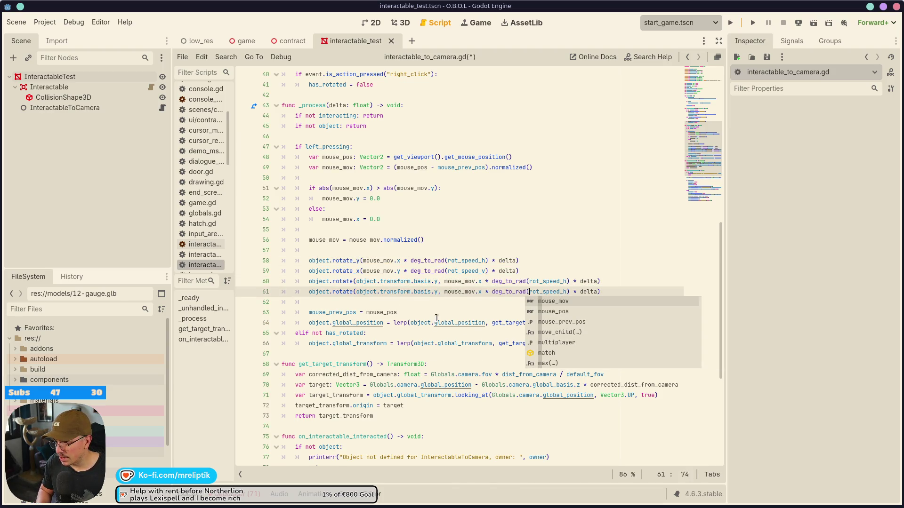
key("ctrl+Left")
key("ctrl+Left")
key("ctrl+Left")
key("Delete")
type("x")
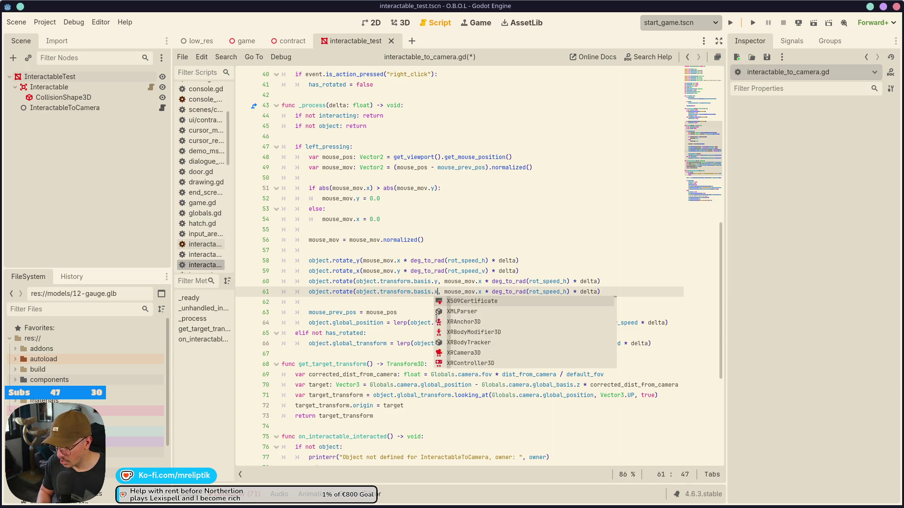
key("Escape")
key("ctrl+Right")
key("ctrl+Right")
key("ctrl+Right")
key("BackSpace")
type("y")
key("Escape")
- Comment out the old rotate_y and rotate_x lines, save, and launch the game
key("Up")
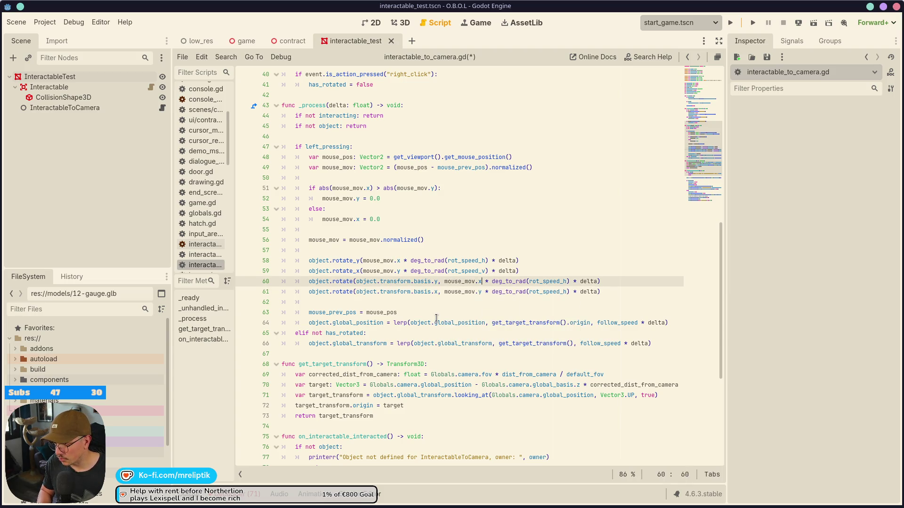
key("Up")
key("Up")
key("ctrl+k")
key("Down")
key("ctrl+k")
key("ctrl+s")
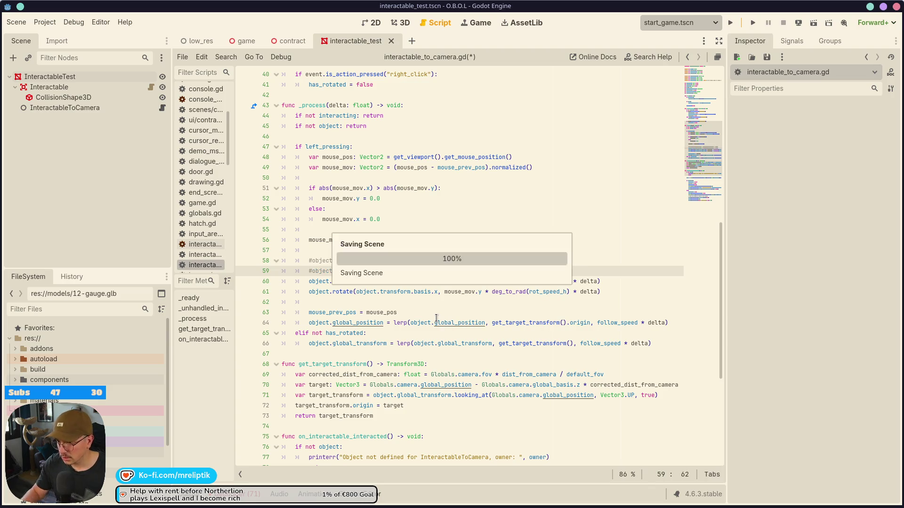
key("F5")
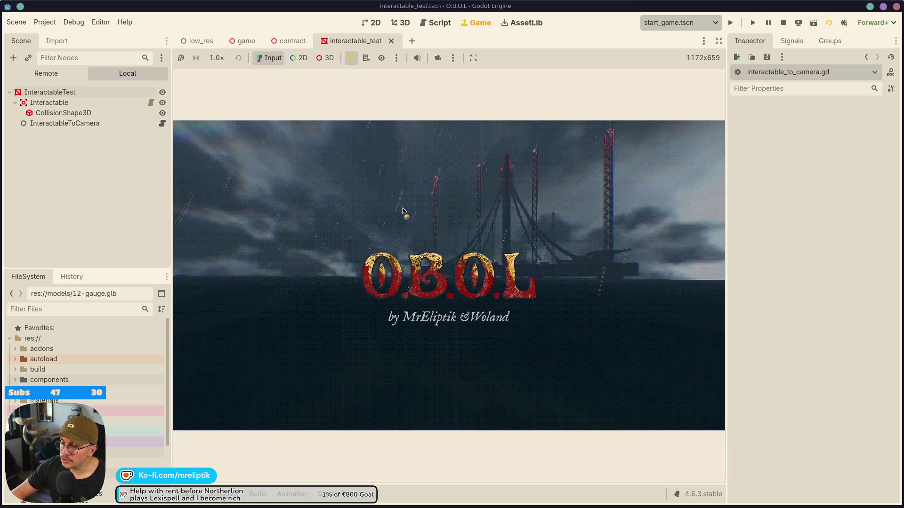
- Start from the title screen, repeatedly lift and flip the evaluation form, then stop the game
left_click(718, 41)
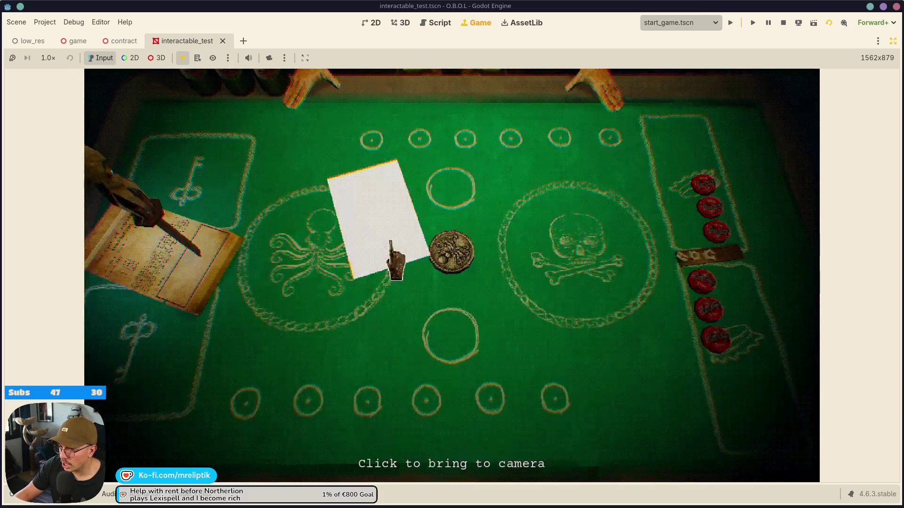
left_click(400, 256)
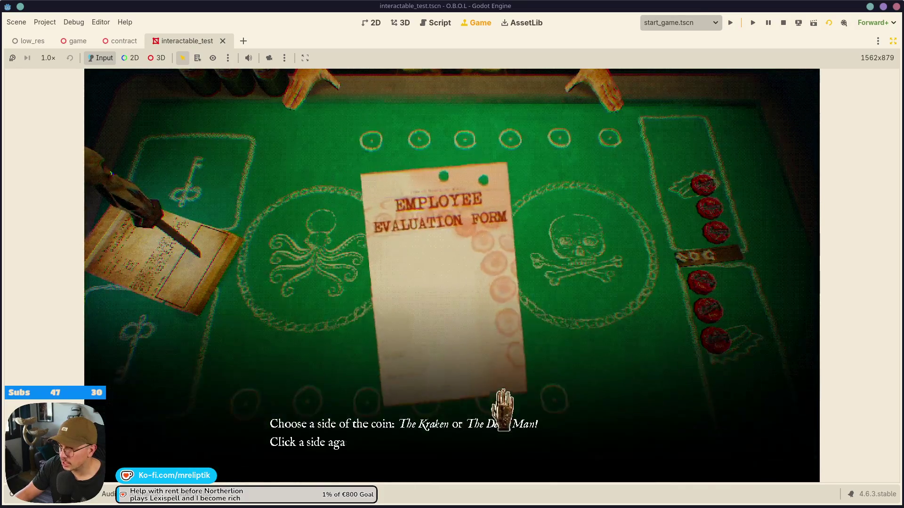
left_click(600, 323)
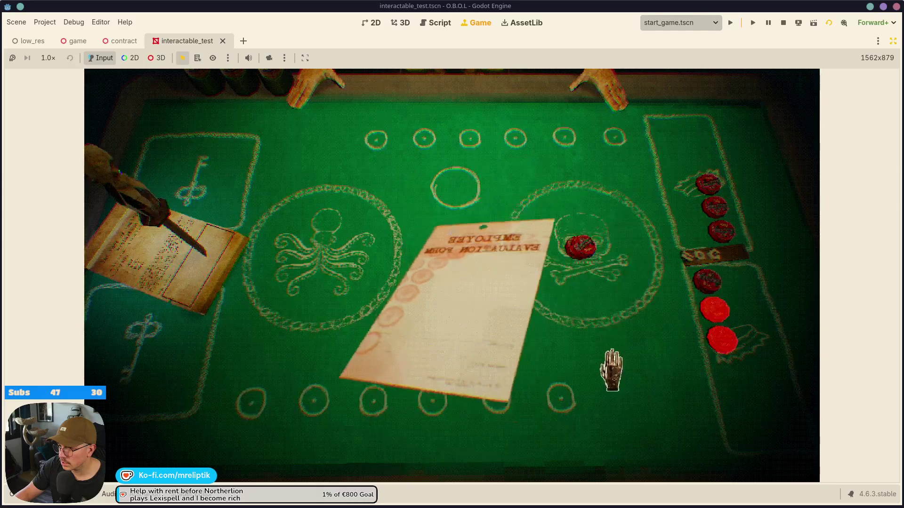
left_click(585, 221)
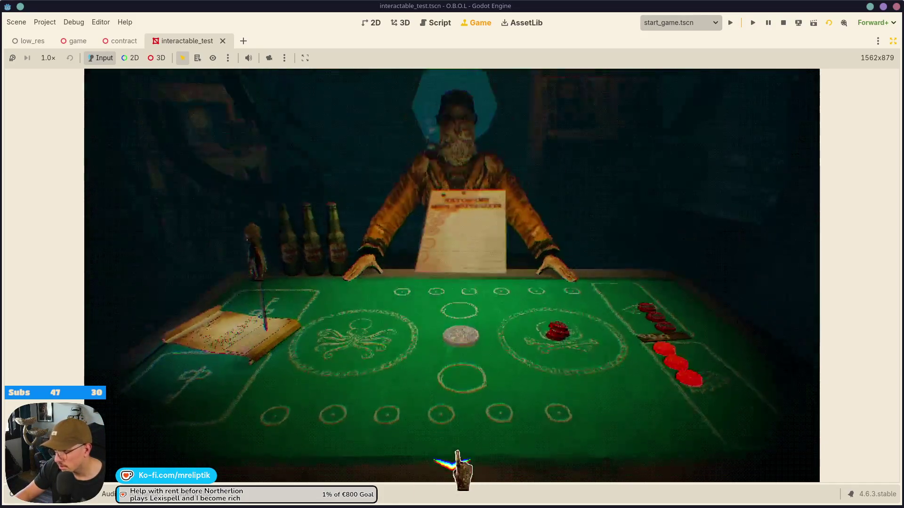
left_click(459, 468)
left_click(649, 272)
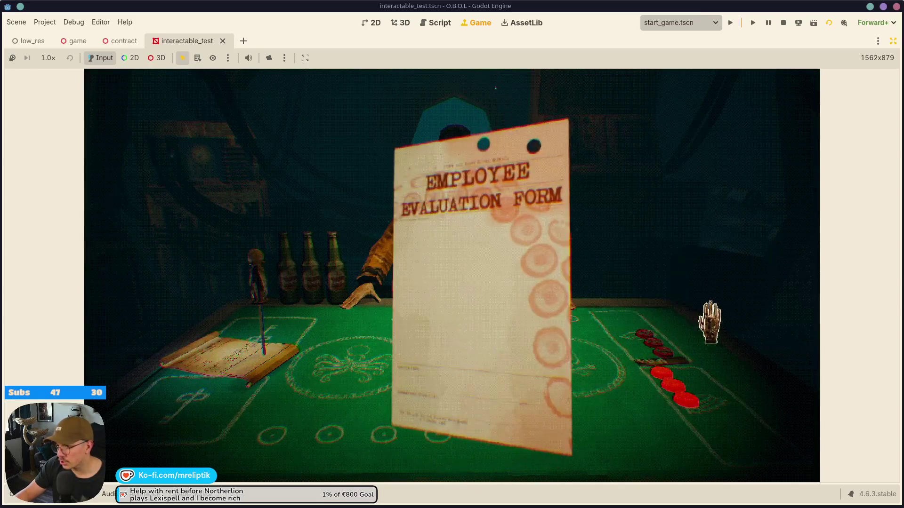
left_click(651, 254)
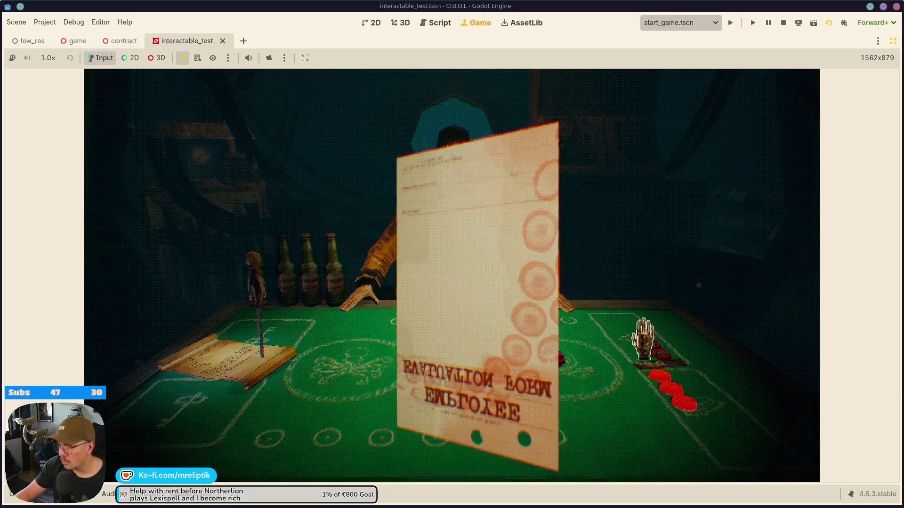
left_click(665, 342)
left_click(639, 334)
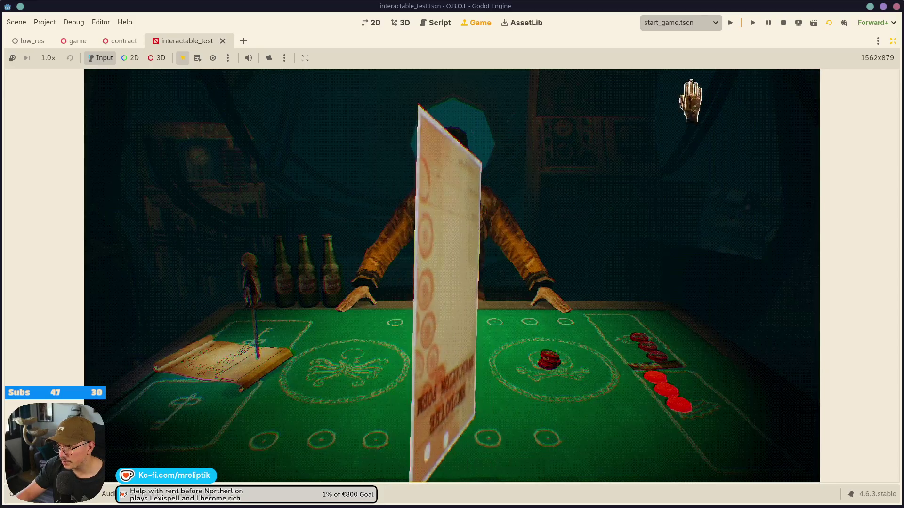
left_click(782, 23)
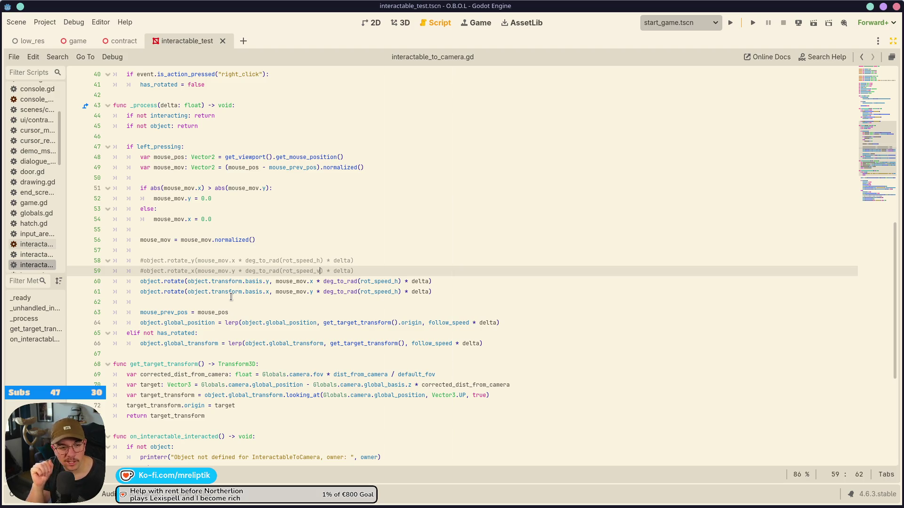
- Change transform to global_transform in both rotate calls on lines 60–61 and save
left_click(212, 281)
type("global_")
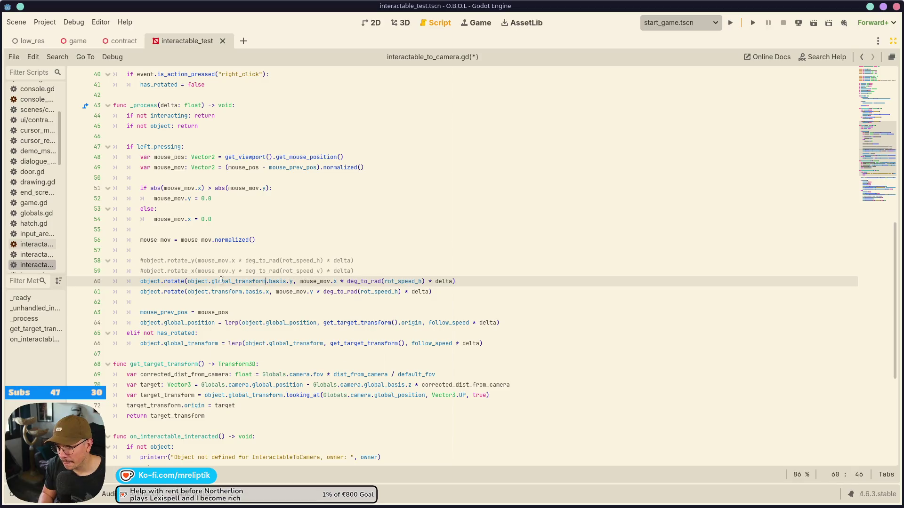
double_click(222, 281)
key("ctrl+c")
double_click(226, 291)
key("ctrl+v")
key("ctrl+s")
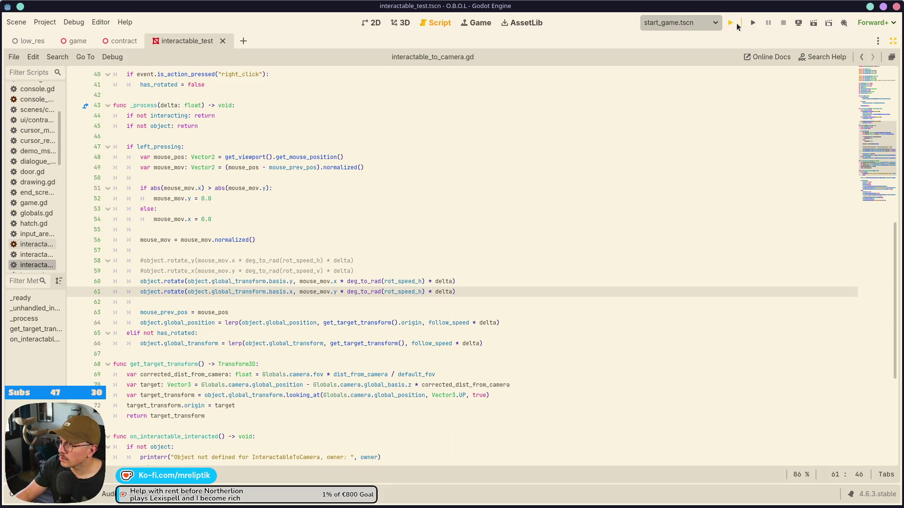
- Run the game and test turning the evaluation form with global-axis rotation
left_click(733, 24)
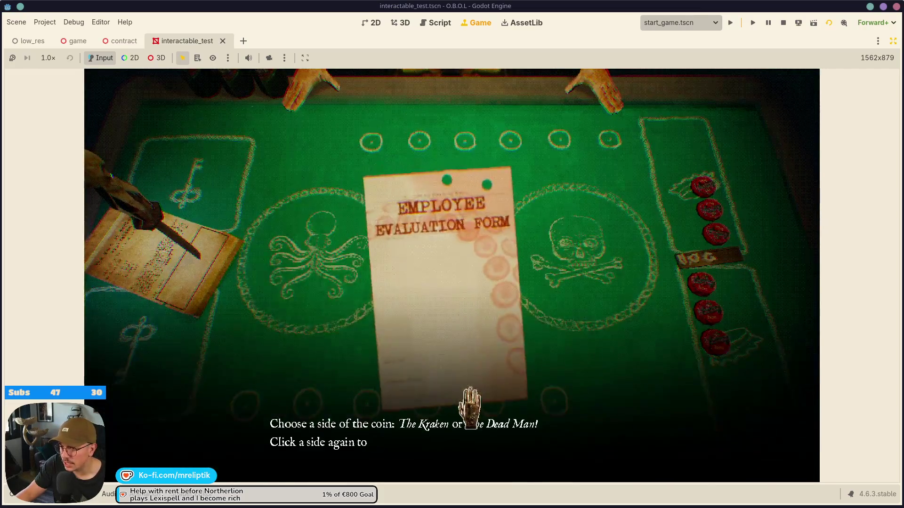
left_click(471, 360)
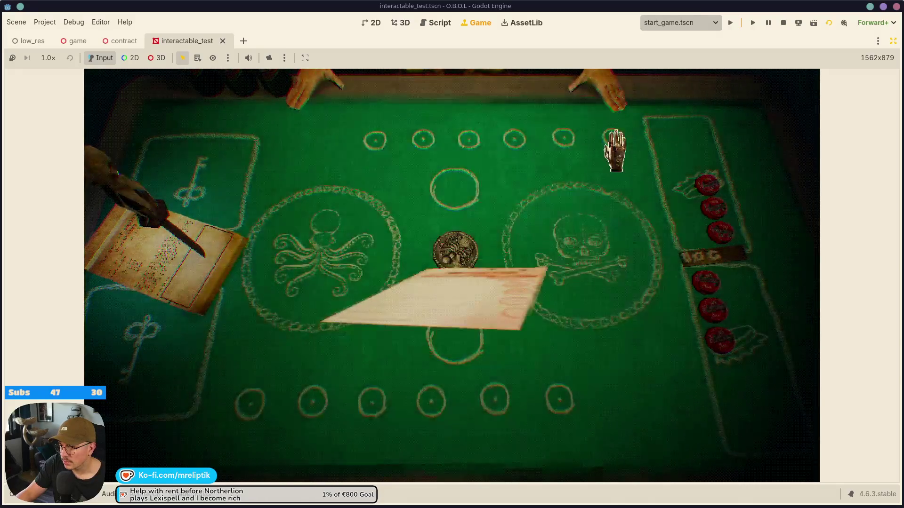
left_click(627, 325)
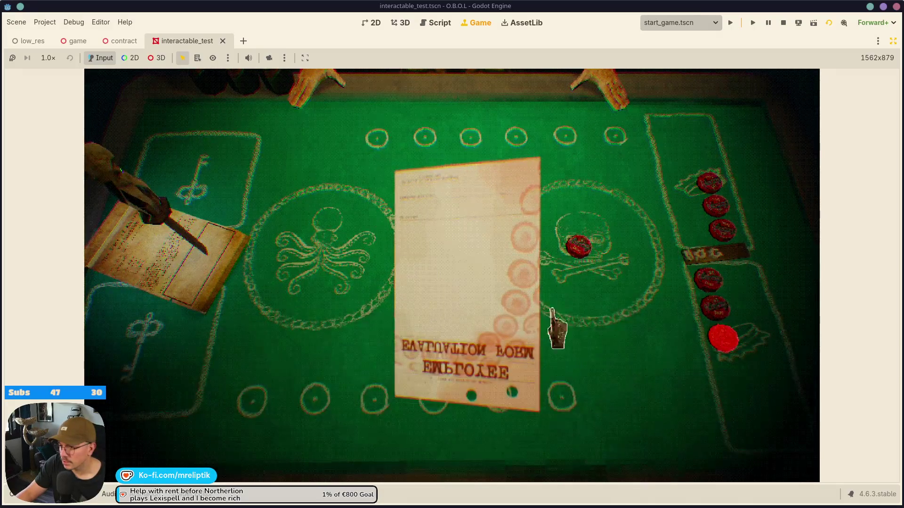
left_click(511, 299)
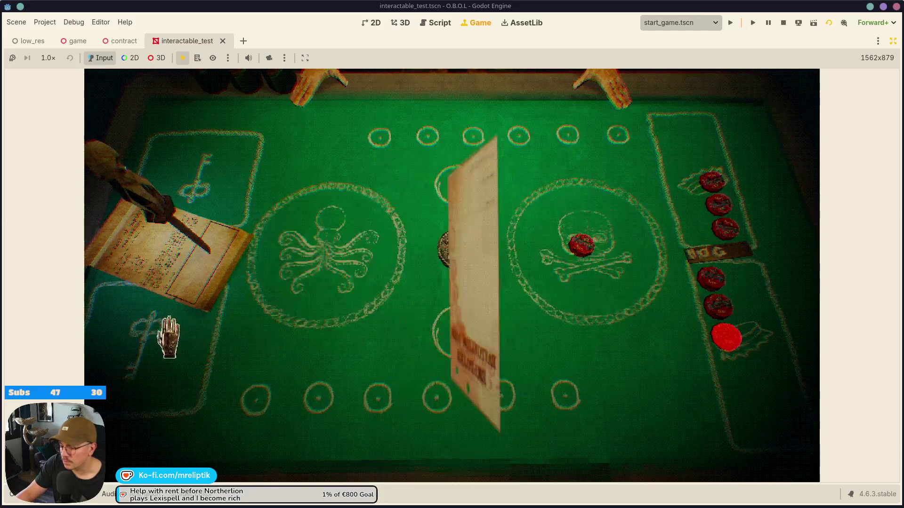
key("ctrl+F3")
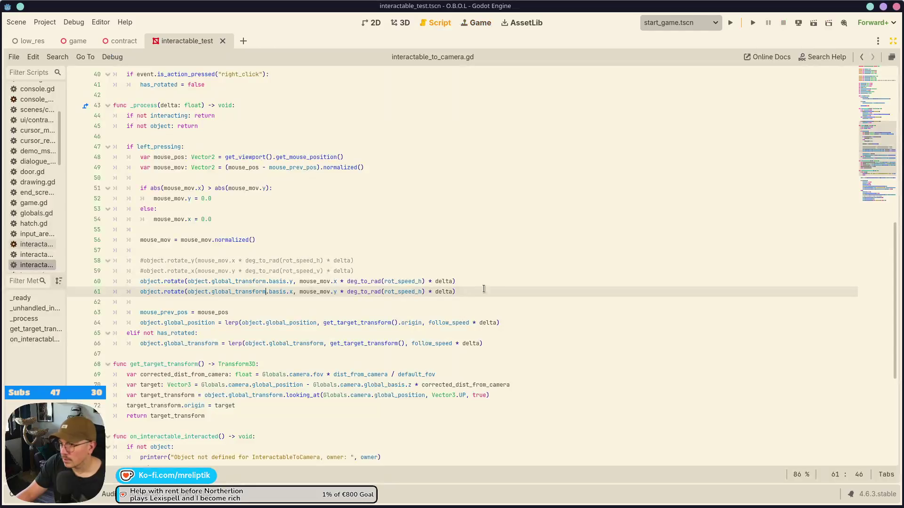
- Revert both lines to object.transform.basis, save, and switch to the 2D view
key("ctrl+z")
key("ctrl+s")
key("ctrl+z")
key("ctrl+s")
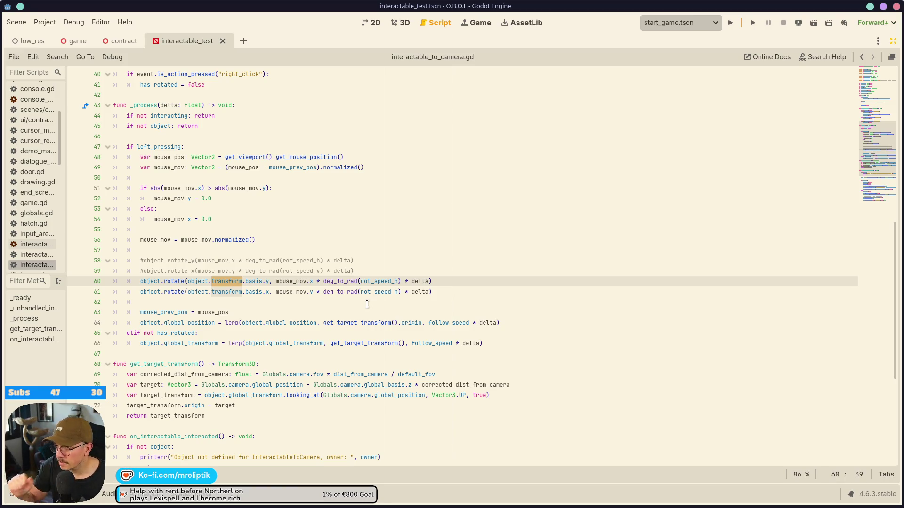
left_click(396, 23)
left_click(367, 22)
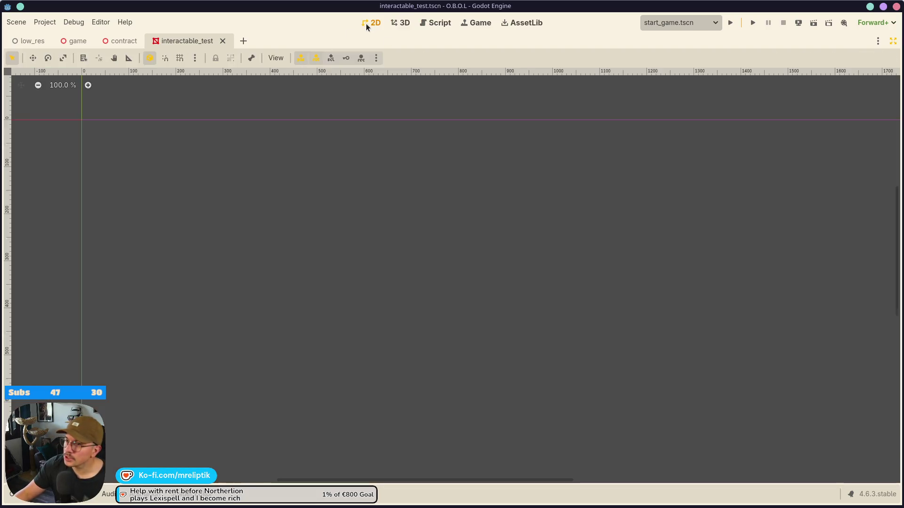
- Select the InteractableTest evaluation form in the 3D view, restore the docks, and frame it
left_click(399, 24)
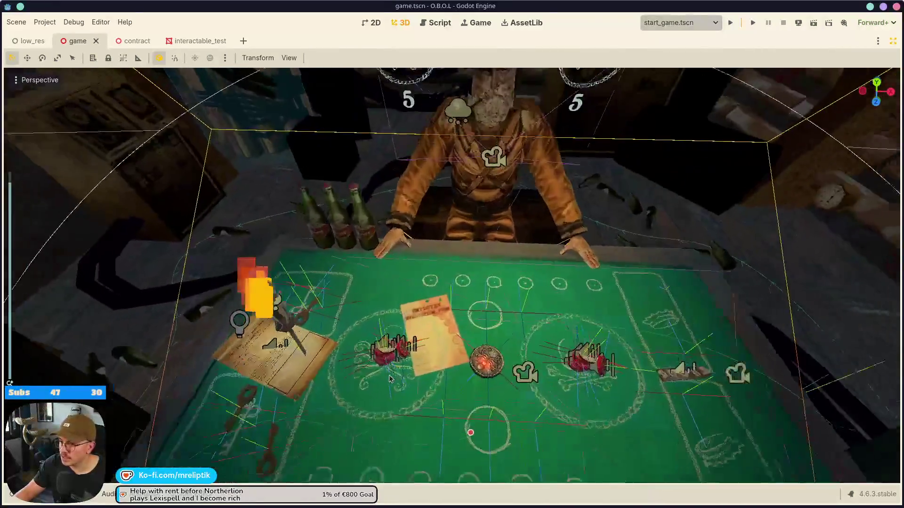
left_click(435, 346)
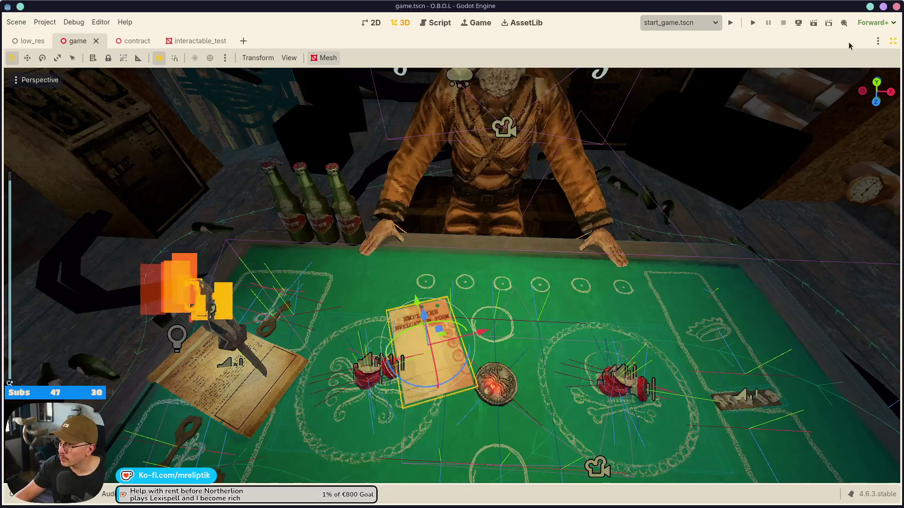
left_click(892, 41)
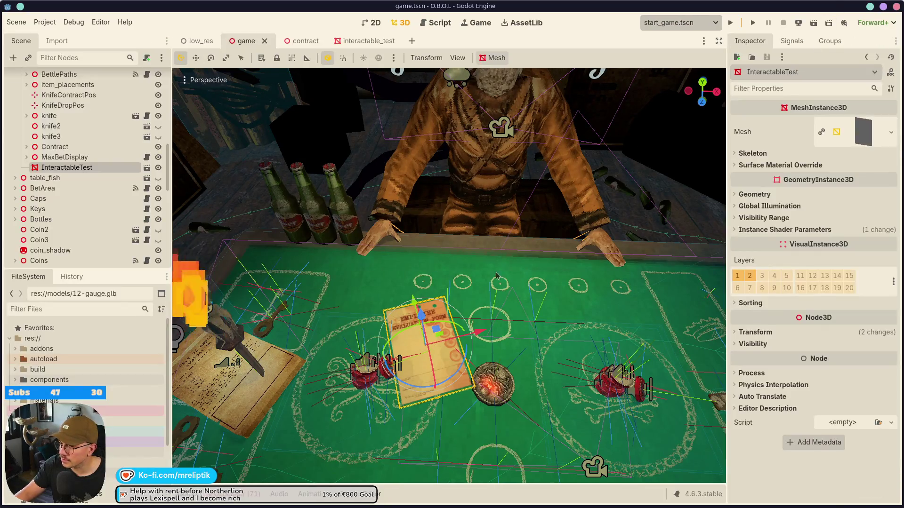
double_click(38, 168)
scroll(447, 239, "down", 5)
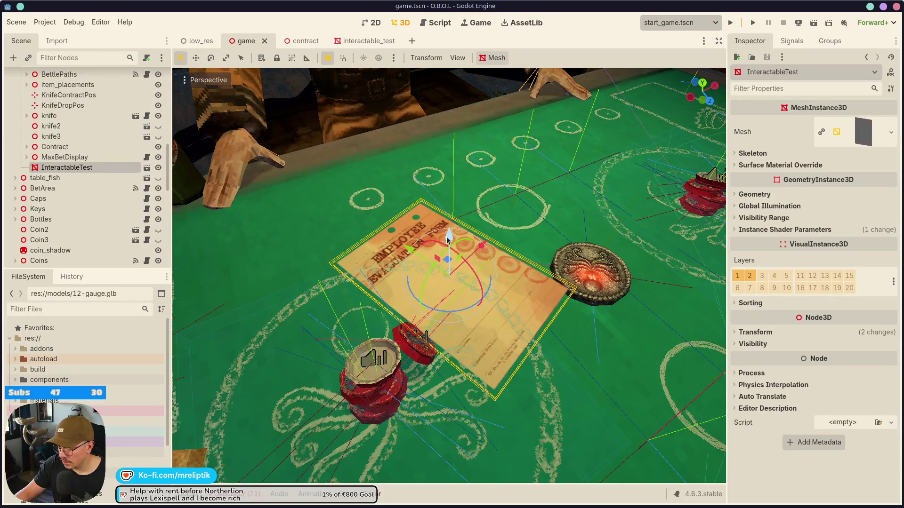
- Raise the form, stand it upright, and tilt it back while toggling Local Space
left_click_drag(447, 240, 449, 125)
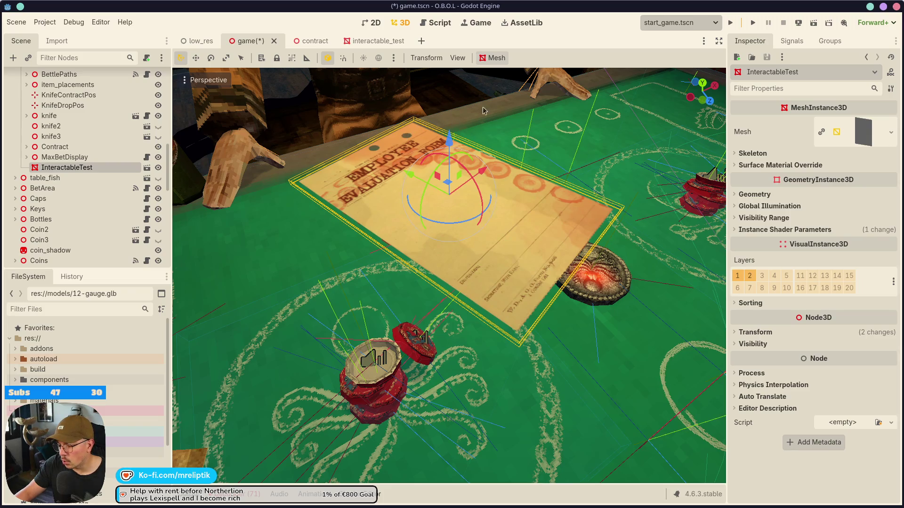
left_click_drag(562, 296, 516, 144)
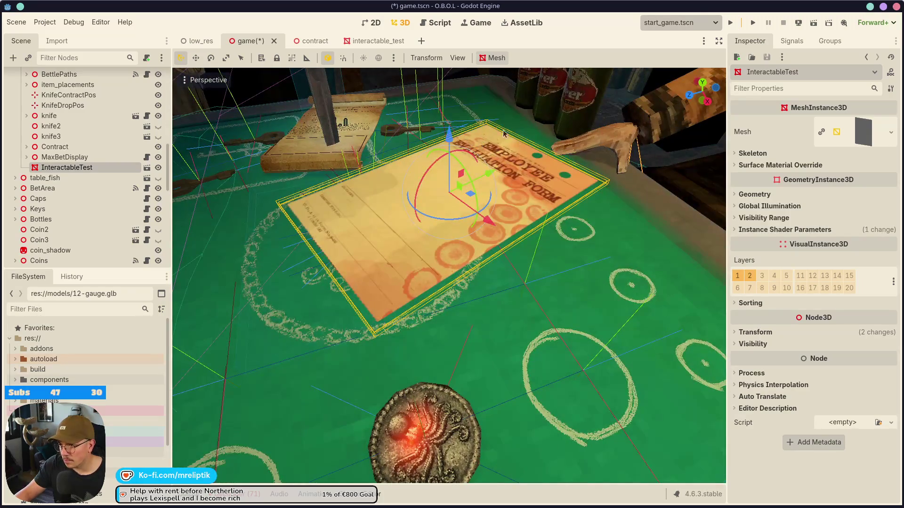
mouse_move(465, 181)
left_mouse_down()
mouse_move(408, 166)
mouse_move(377, 104)
left_mouse_up()
left_click(328, 60)
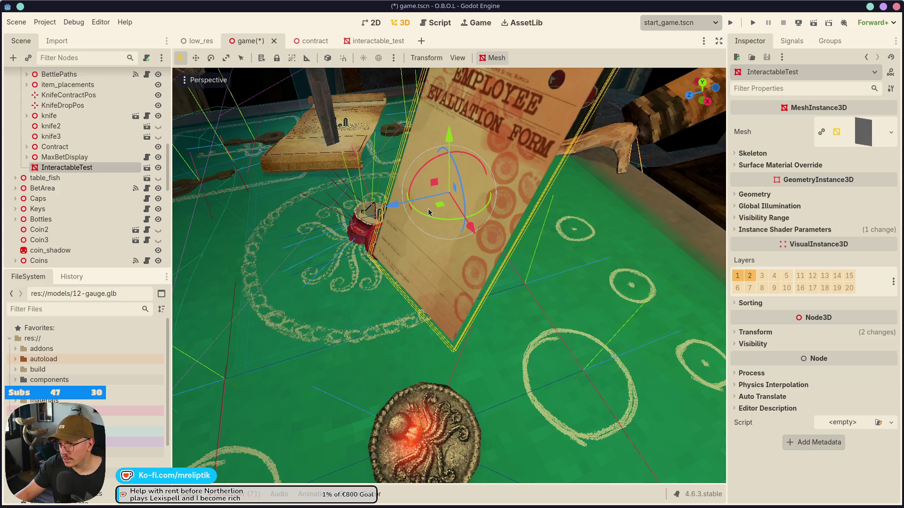
left_click(328, 58)
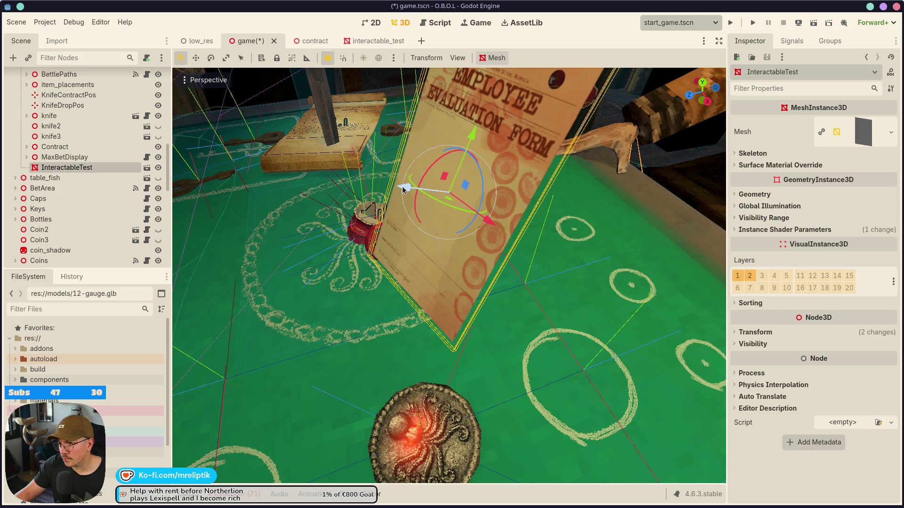
left_click_drag(403, 189, 390, 75)
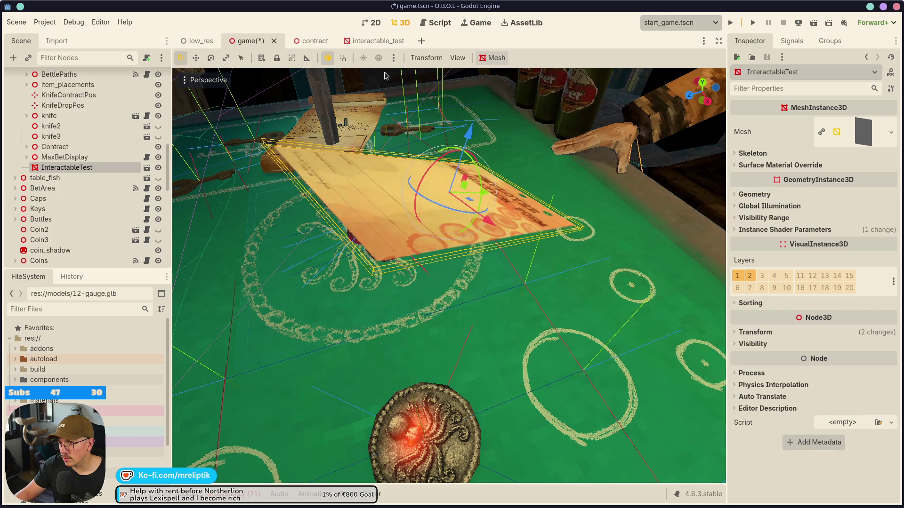
left_click(328, 58)
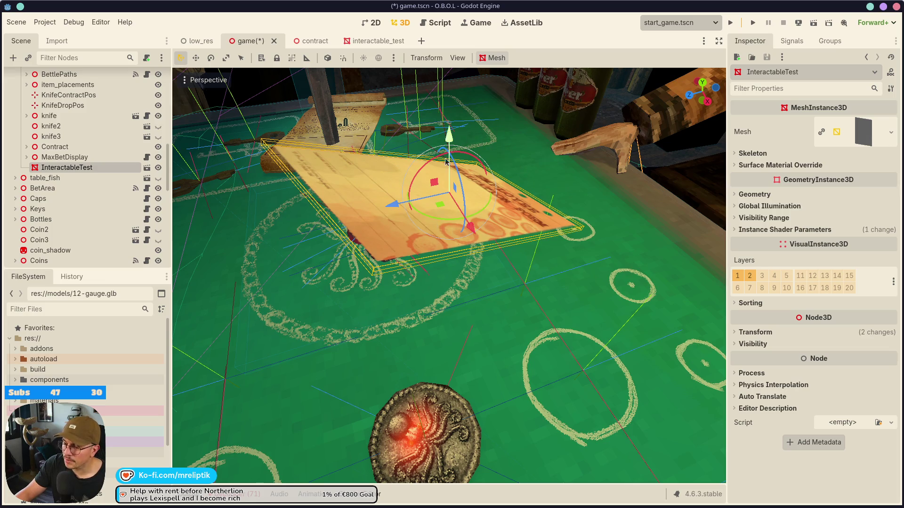
- Compare local and world gizmo orientations from above, then undo back to the flat placement
mouse_move(526, 263)
left_mouse_down()
mouse_move(510, 341)
mouse_move(591, 333)
mouse_move(485, 328)
mouse_move(471, 314)
left_mouse_up()
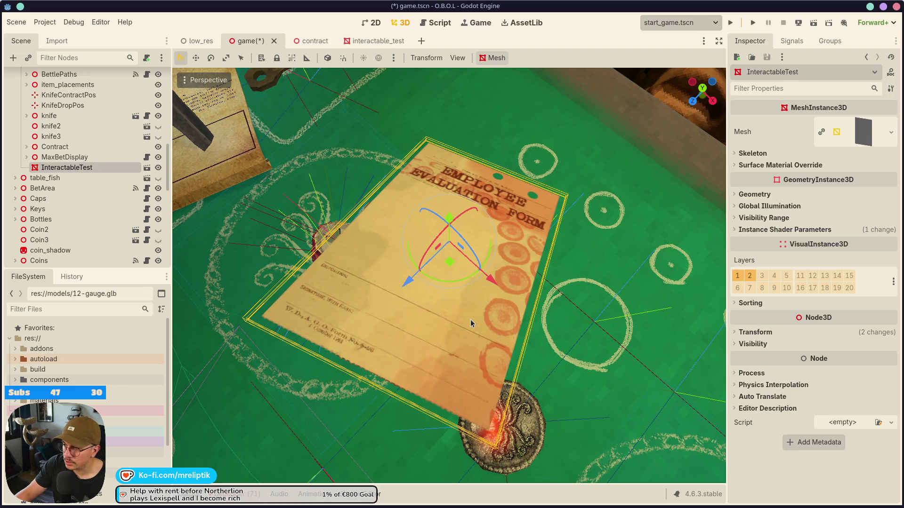
left_click(325, 58)
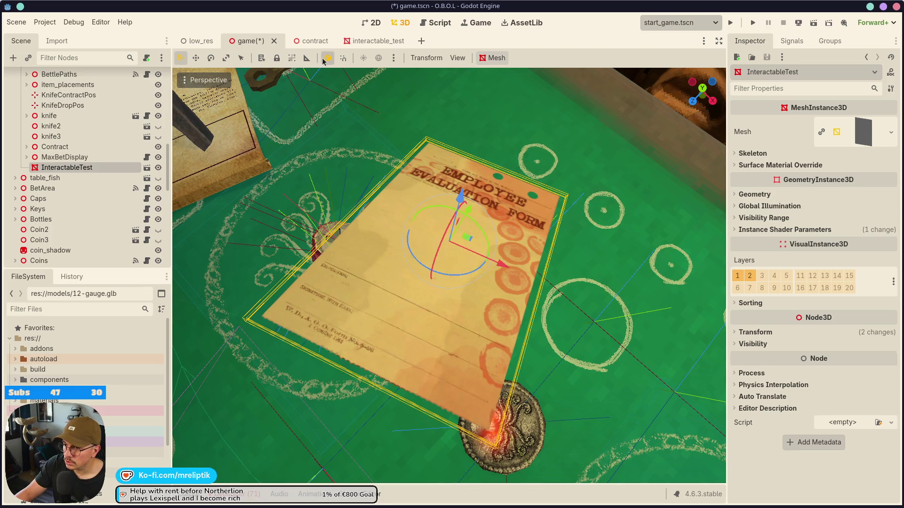
left_click(325, 58)
left_click(325, 59)
left_click(324, 58)
left_click(325, 58)
left_click(325, 58)
left_click(325, 58)
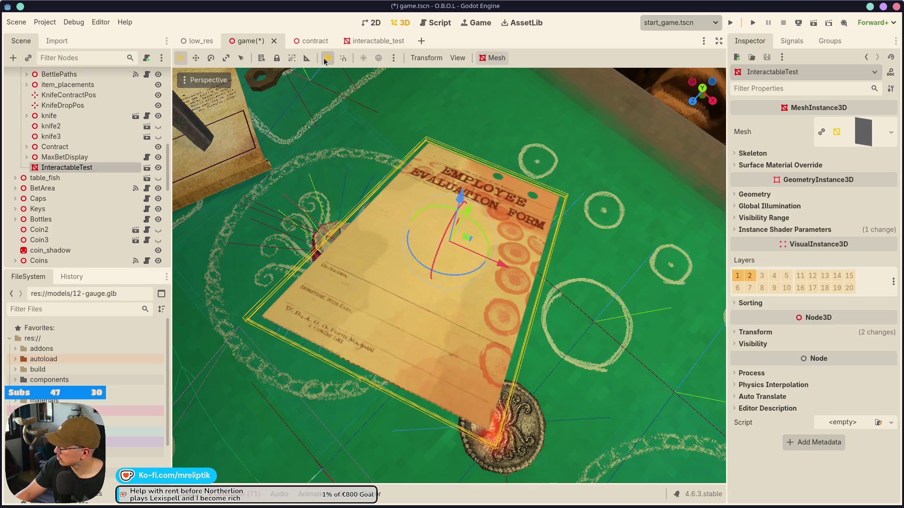
scroll(397, 215, "down", 5)
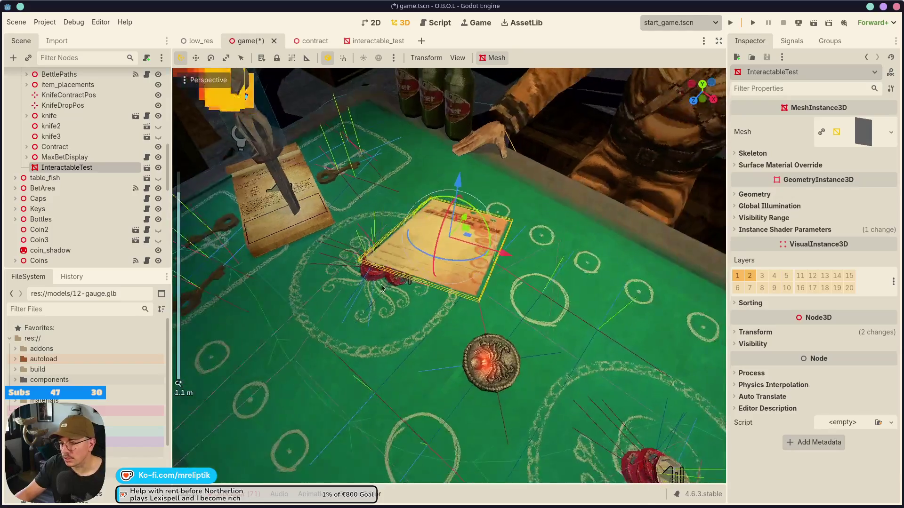
key("ctrl+z")
key("ctrl+z")
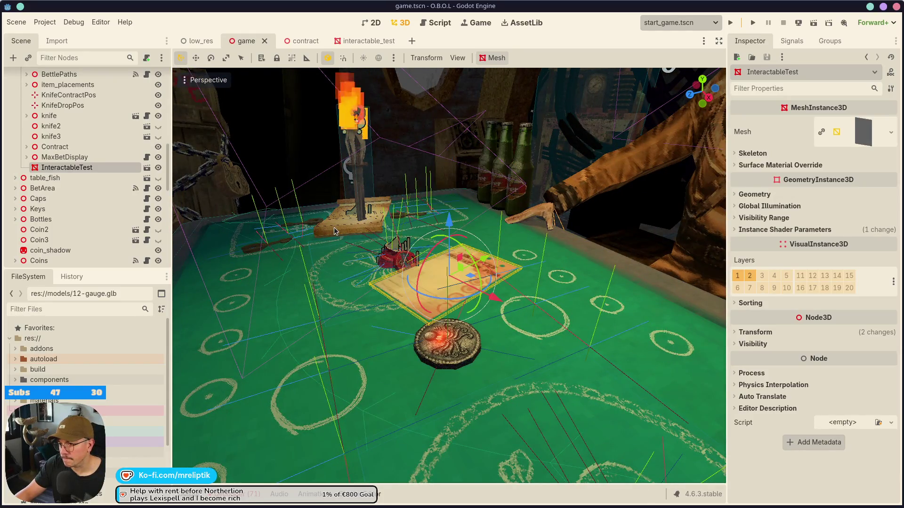
- Save game.tscn with the evaluation form resting flat beside the coin
key("ctrl+s")
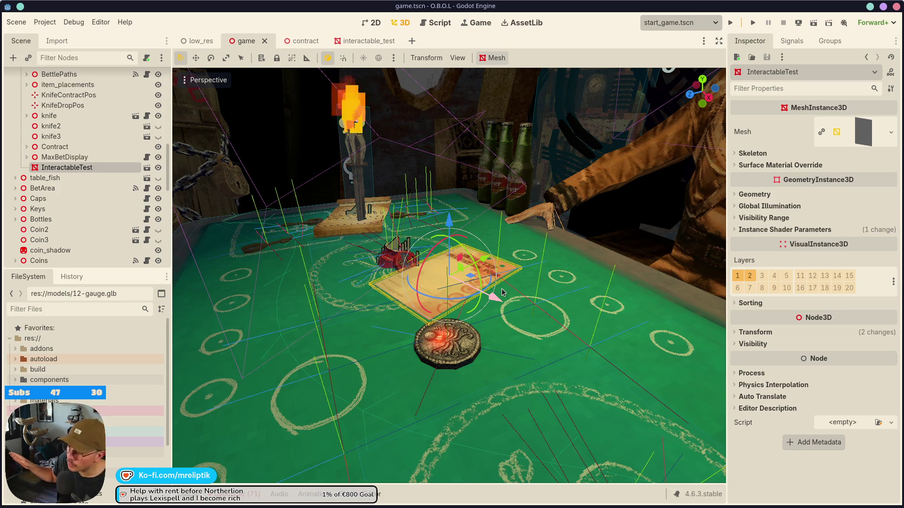
- Launch the full game and get past the dealer's intro dialogue
left_click(733, 24)
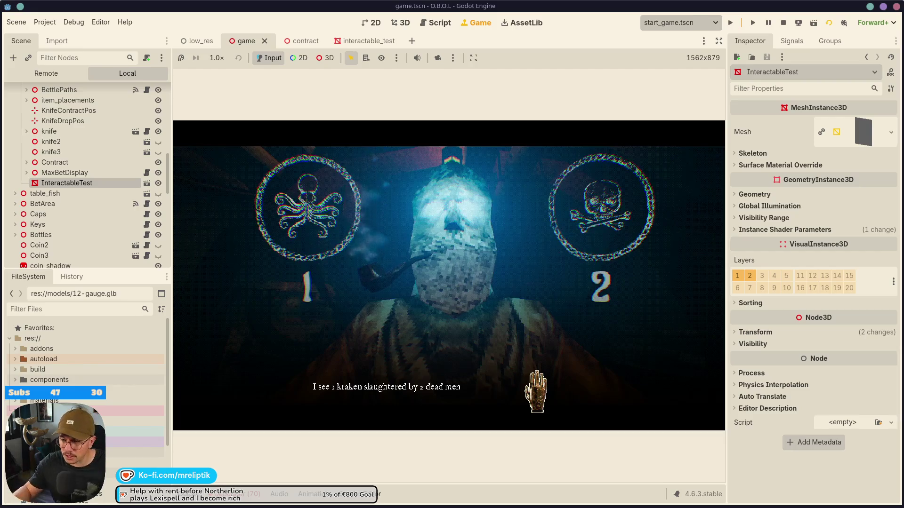
left_click(460, 377)
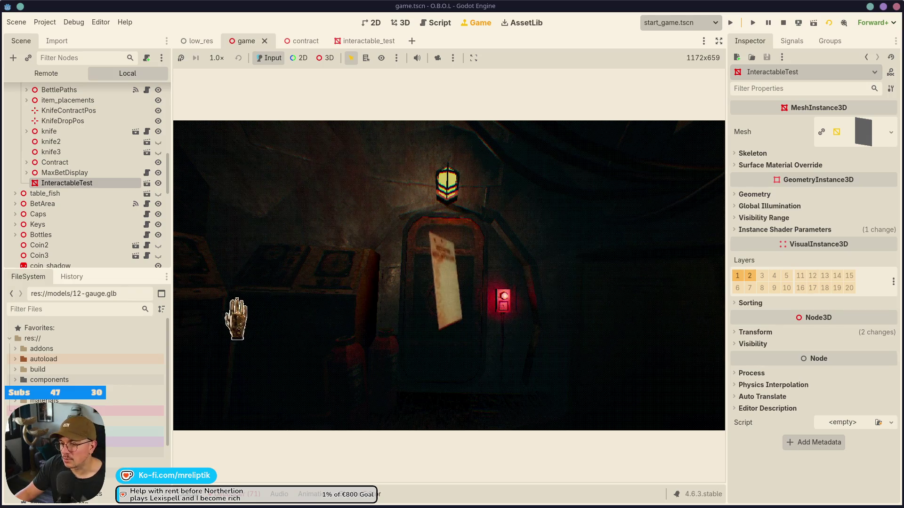
left_click(530, 200)
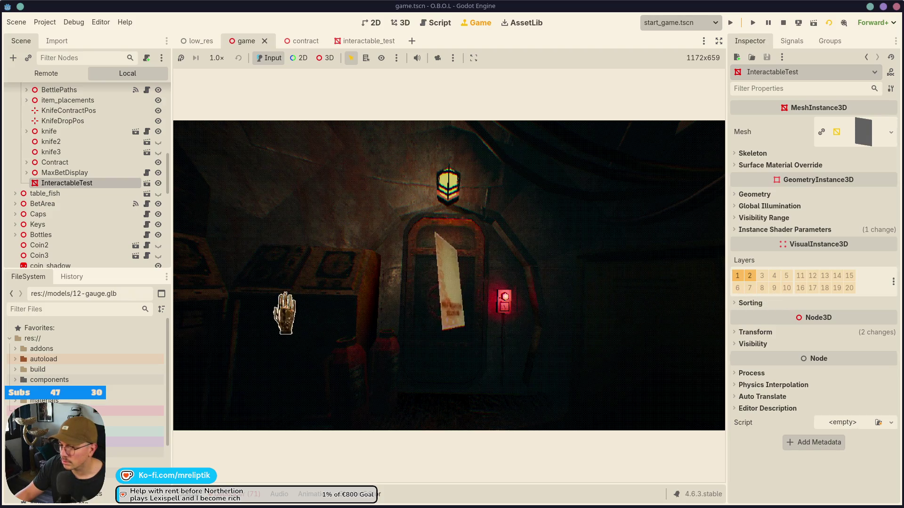
- Look around the room, put away the paper note, and pick up the evaluation form from the dealer's table
left_click(195, 294)
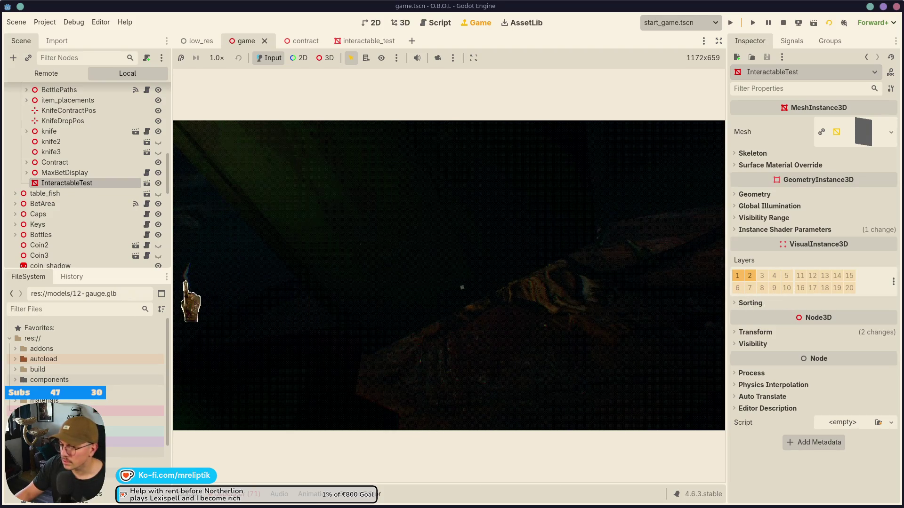
left_click(187, 282)
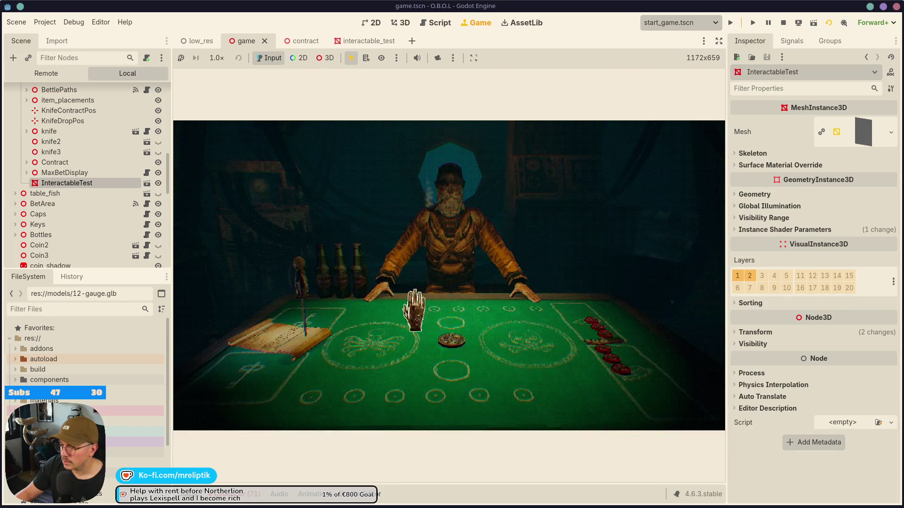
left_click(184, 274)
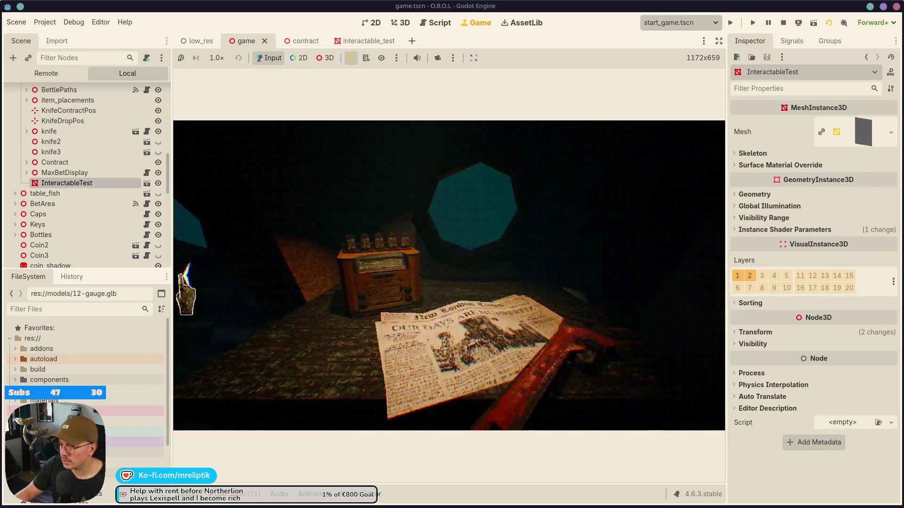
left_click(186, 282)
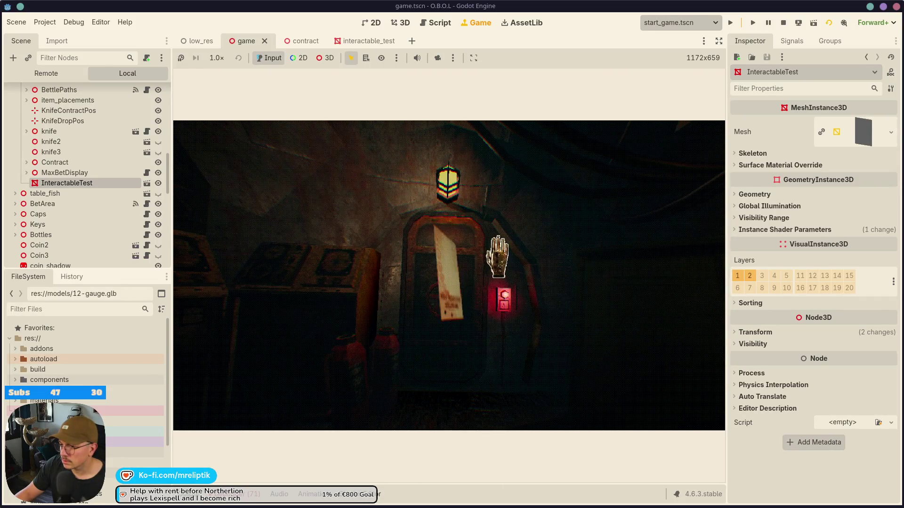
left_click(460, 403)
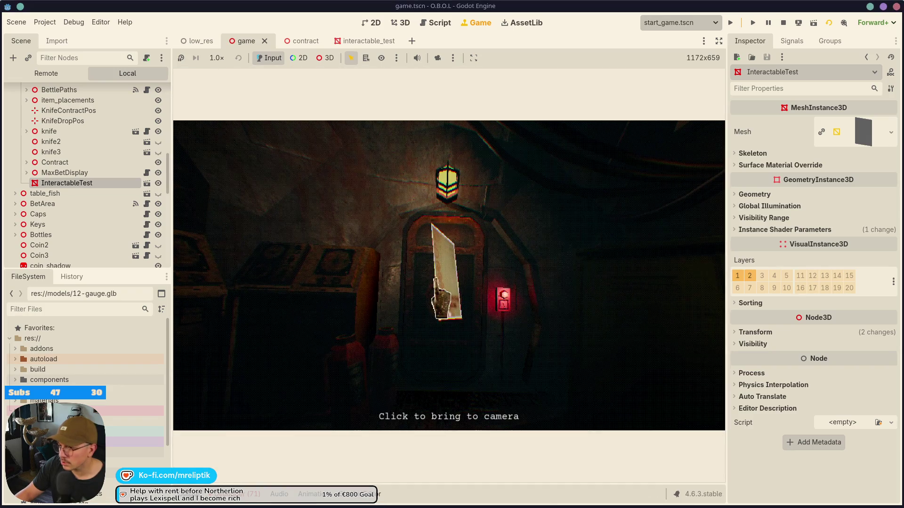
left_click(737, 275)
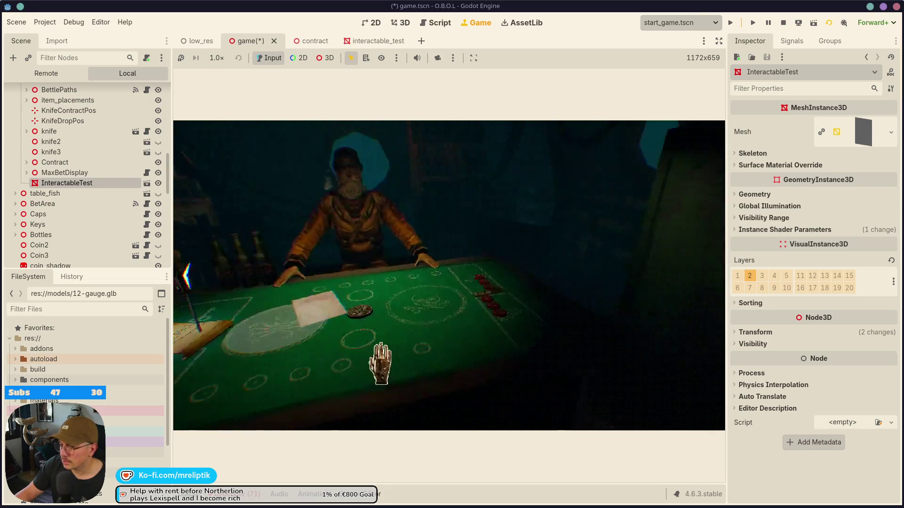
left_click(416, 329)
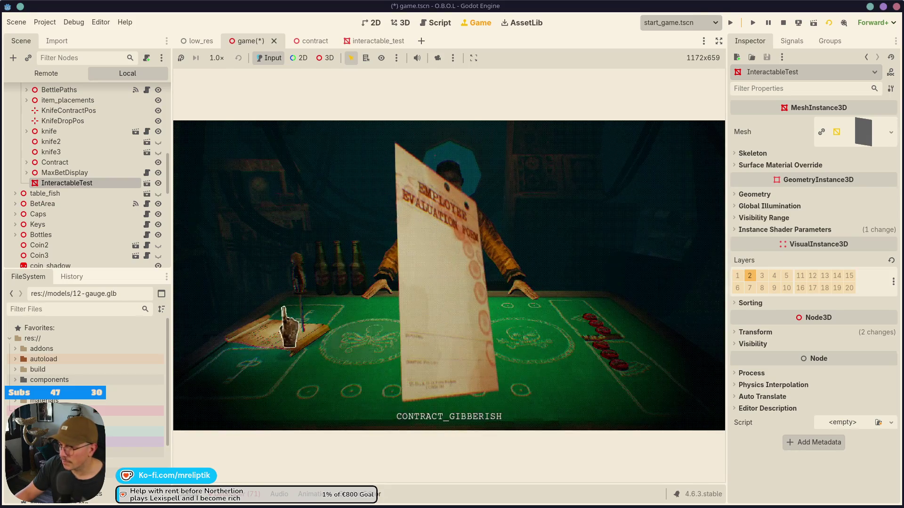
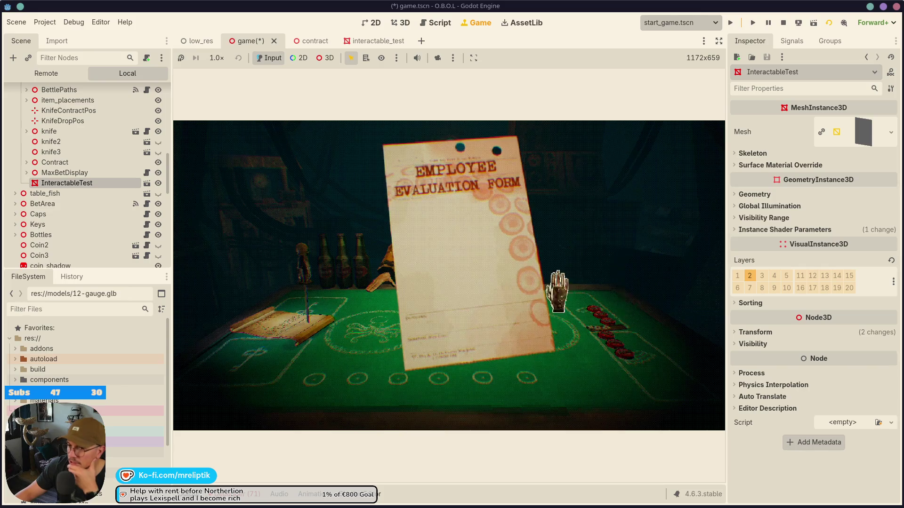
- Set the evaluation form back on the table, stop the playtest, and view InteractableTest from above
left_click(412, 292)
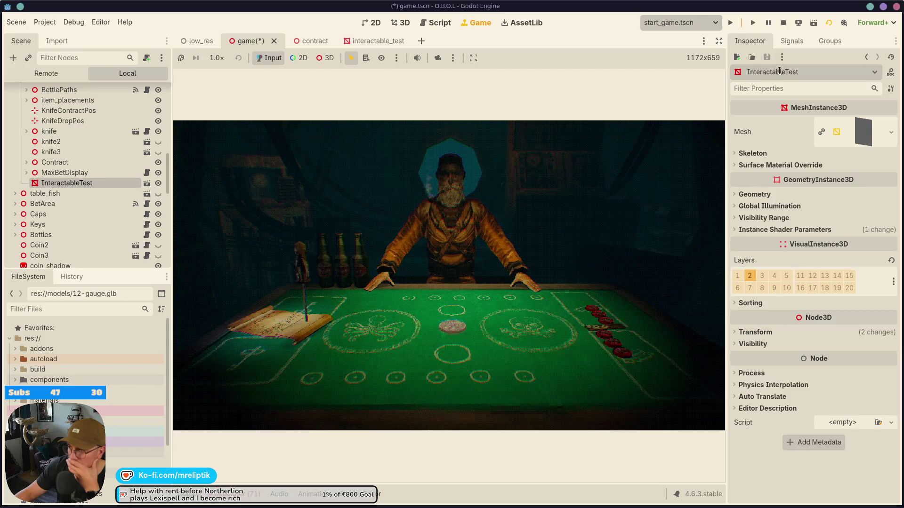
left_click(783, 23)
key("f")
left_click_drag(397, 189, 435, 343)
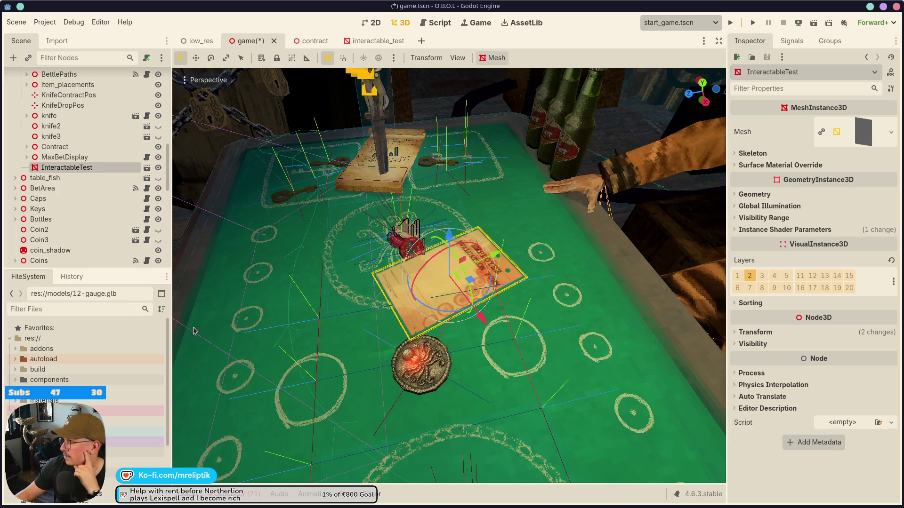
- Check InteractableTest's placement on the table from the dealer's side and save game.tscn
mouse_move(373, 266)
left_mouse_down()
mouse_move(441, 276)
mouse_move(423, 335)
left_mouse_up()
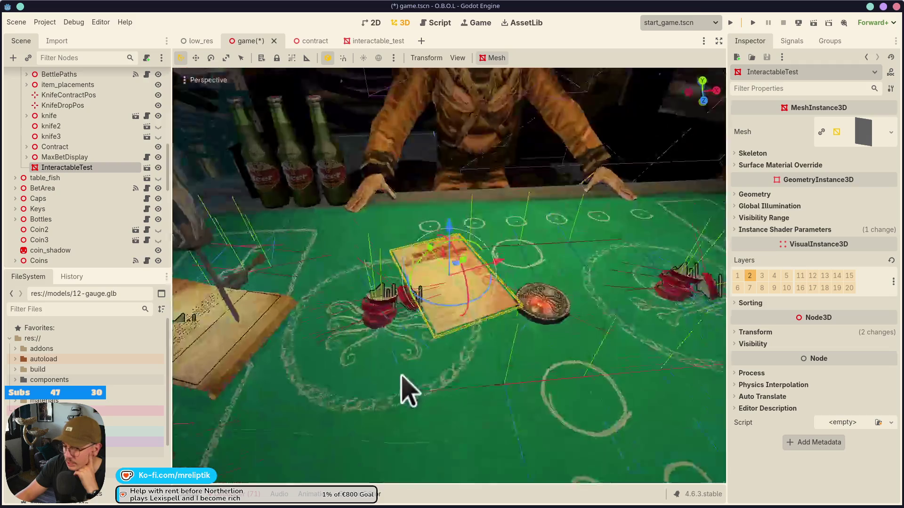
left_click(242, 494)
left_click(242, 494)
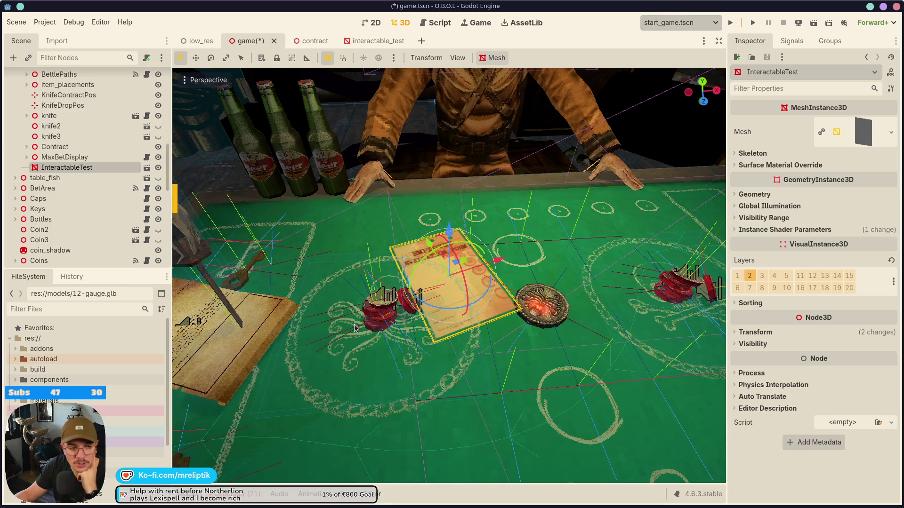
left_click_drag(486, 375, 482, 417)
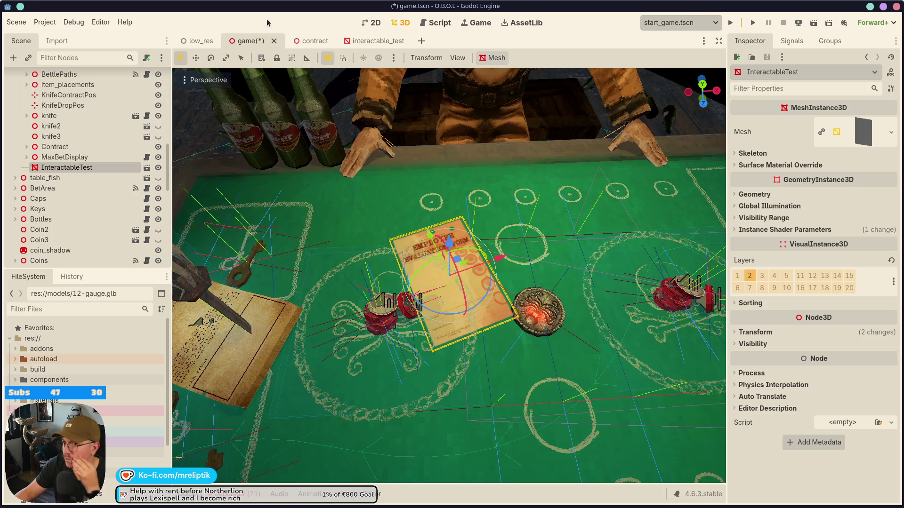
key("ctrl+s")
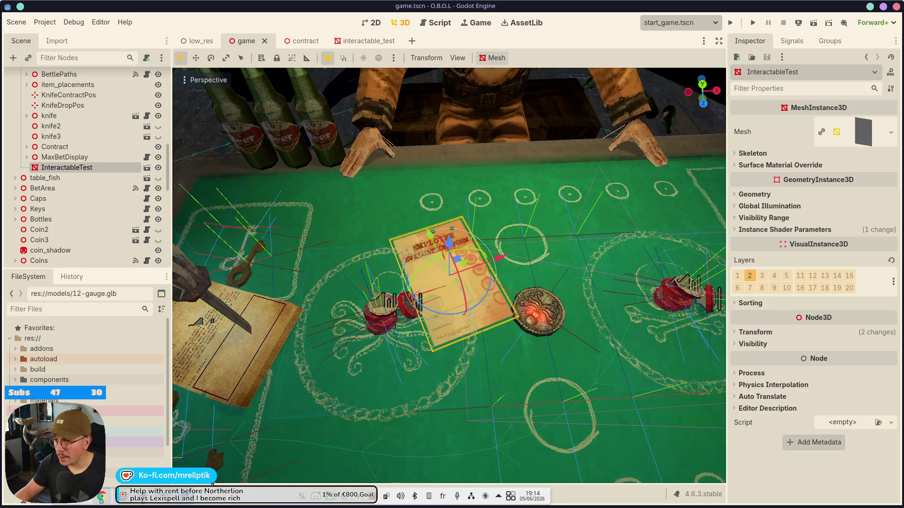
- Review the diffs of project.godot, globals.gd and interactable_to_camera.gd in Source Control
left_click(187, 505)
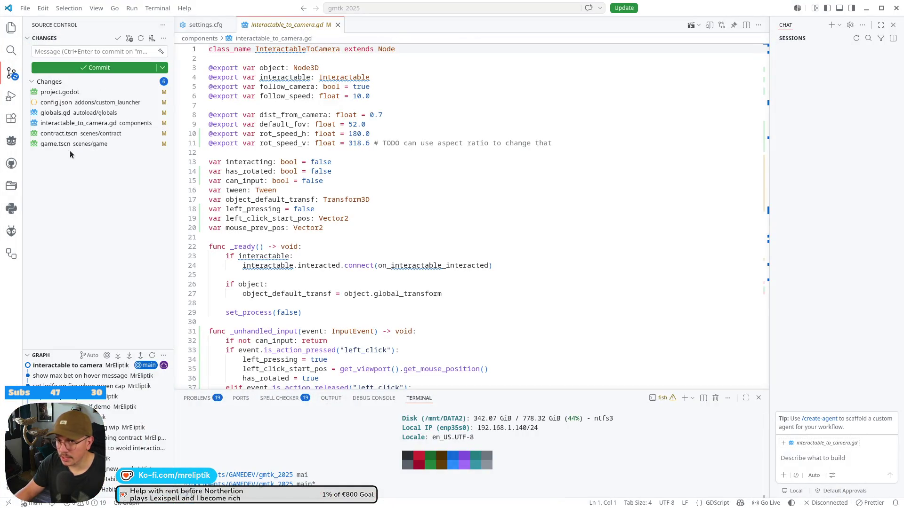
left_click(58, 92)
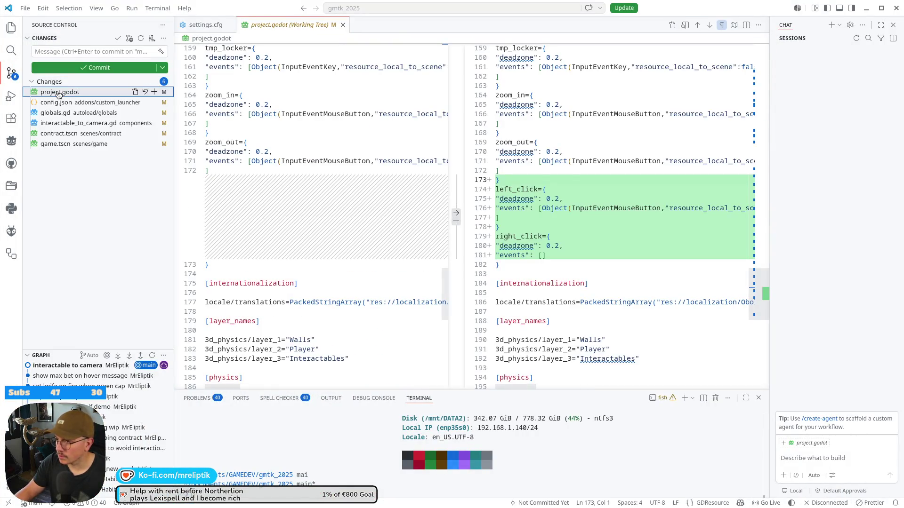
left_click(65, 113)
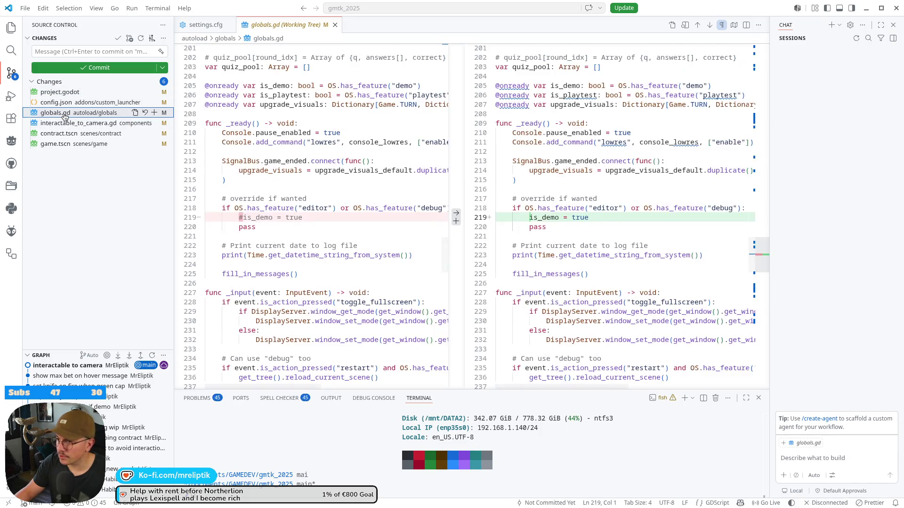
left_click(66, 92)
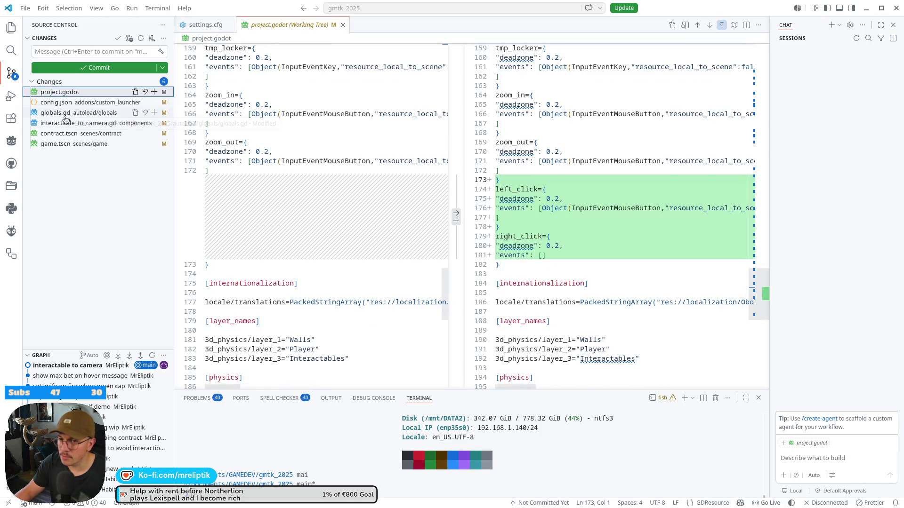
left_click(157, 117)
left_click(156, 124)
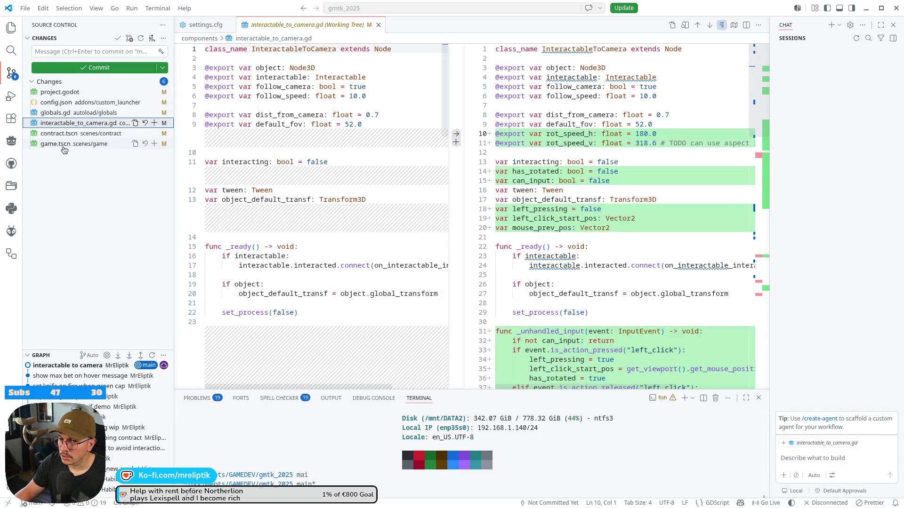
- Stage interactable_to_camera.gd, contract.tscn, game.tscn and project.godot and commit as 'interactable to camera'
key("Down")
key("Down")
left_click(154, 123)
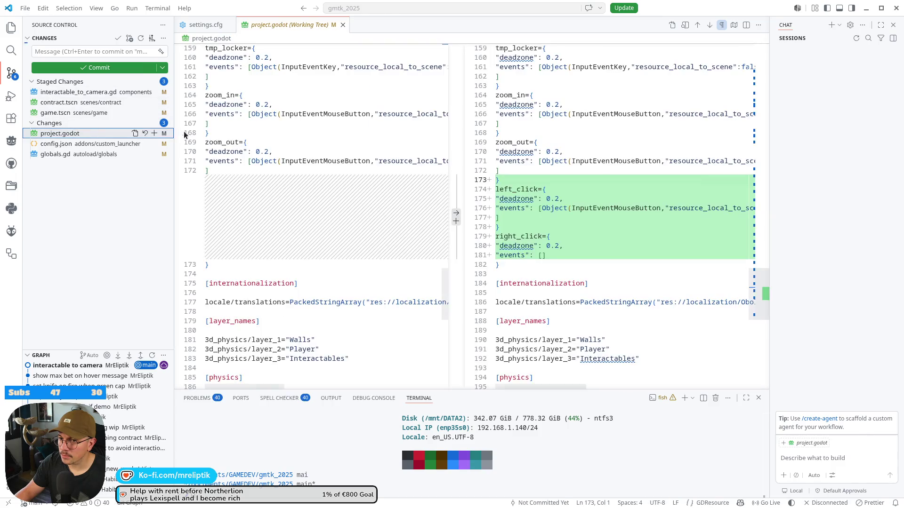
left_click(154, 134)
left_click(89, 53)
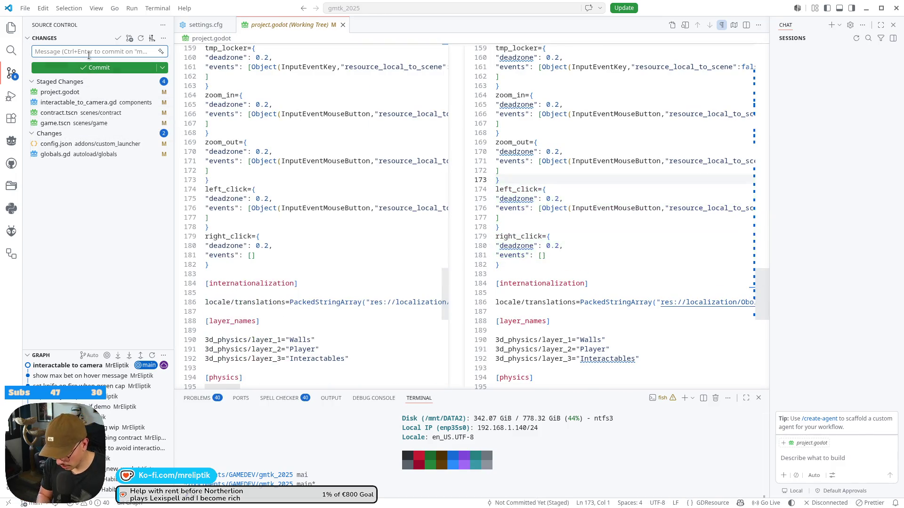
type("interactablme")
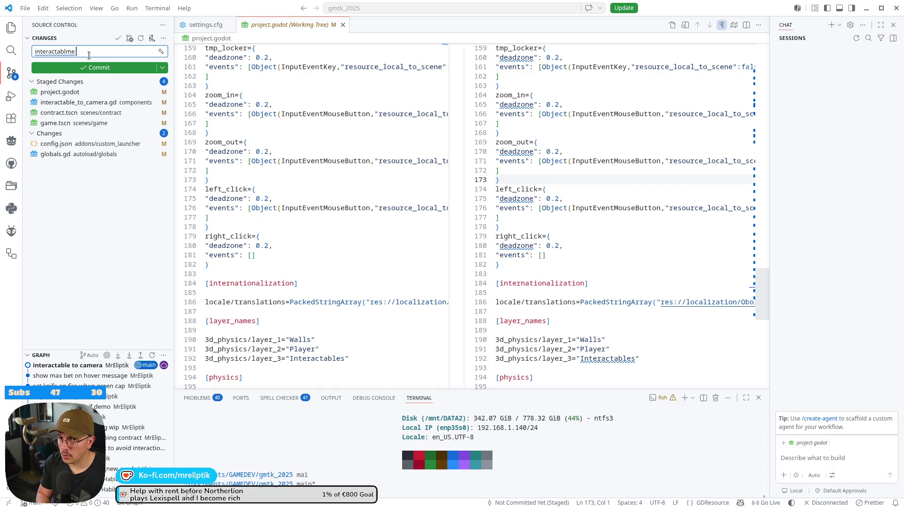
key("BackSpace")
key("BackSpace")
key("BackSpace")
type("to camera")
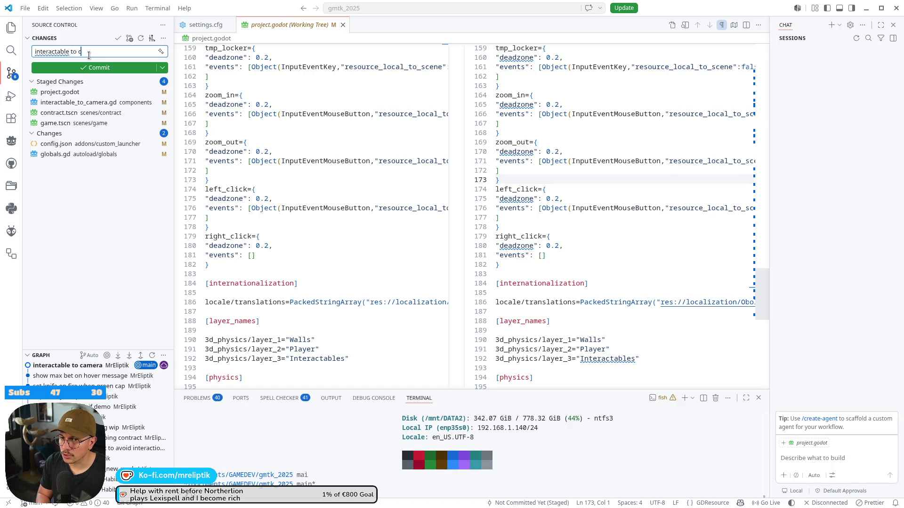
key("ctrl+Return")
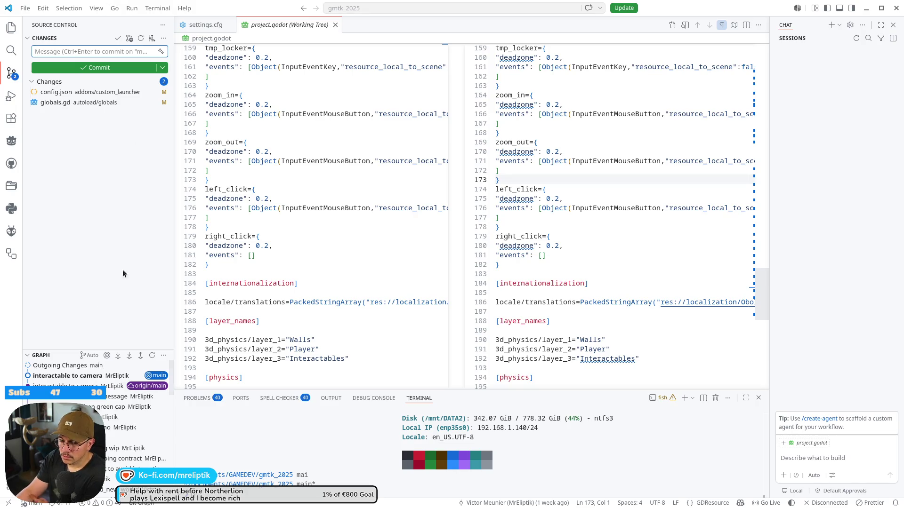
- Sync the previous commit, then stage config.json and commit it as 'config'
left_click(60, 503)
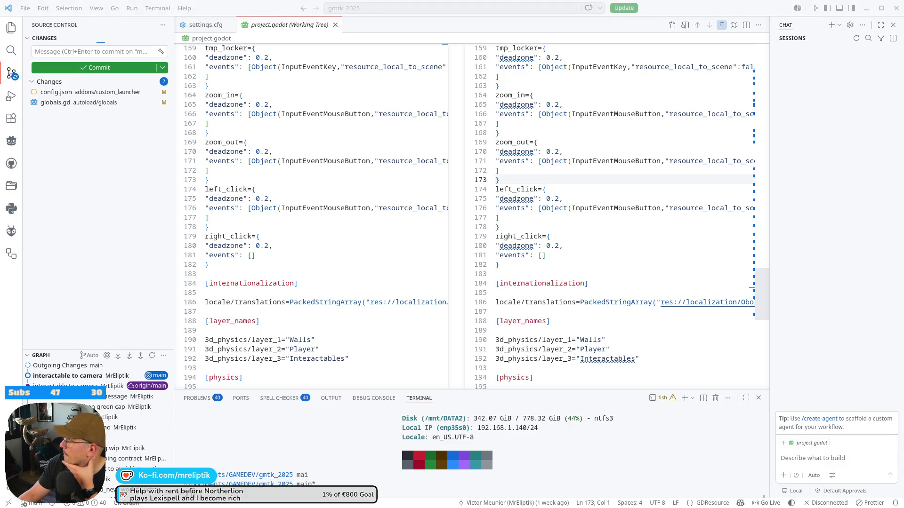
left_click(155, 92)
left_click(101, 52)
type("config")
key("ctrl+Return")
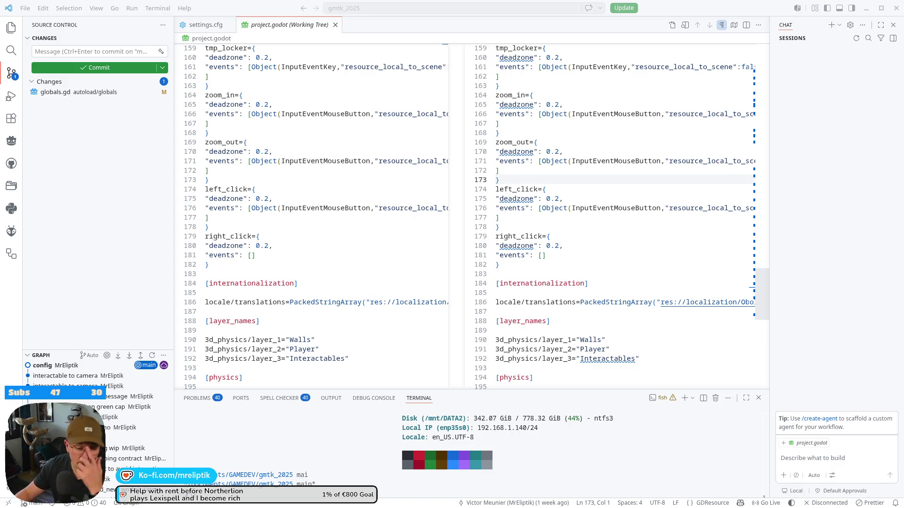
mouse_move(170, 504)
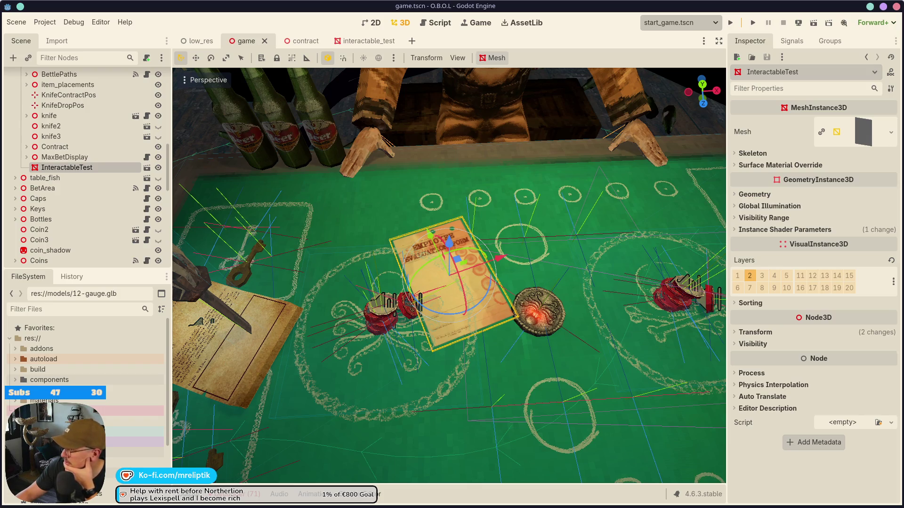
- Bring up the VS Code window, then return to the Godot editor
mouse_move(311, 507)
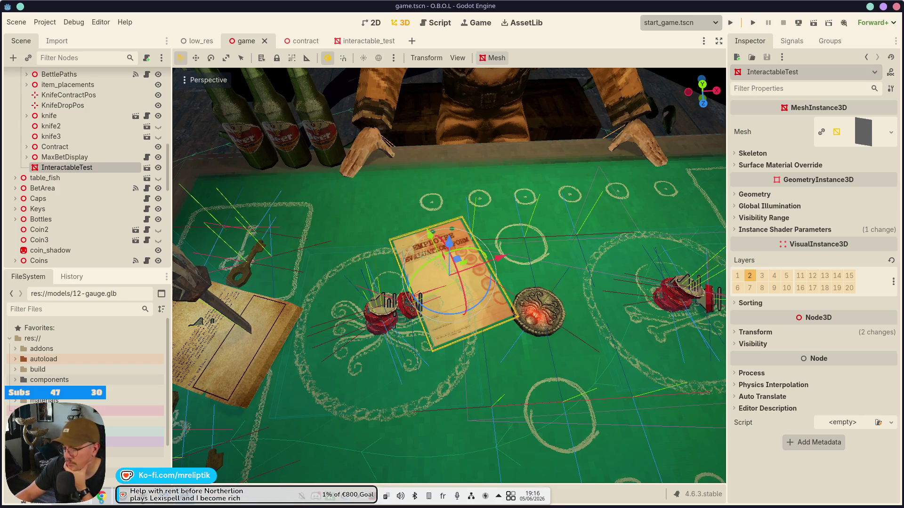
left_click(66, 500)
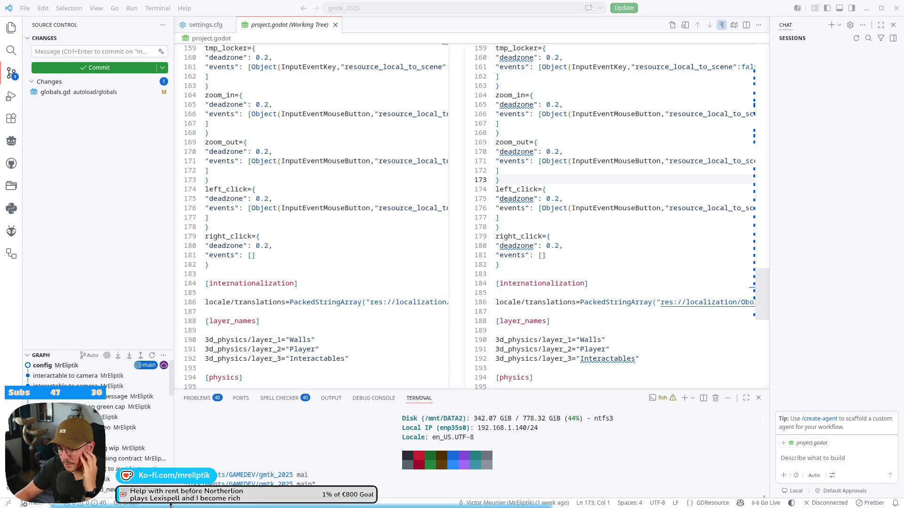
key("alt+Tab")
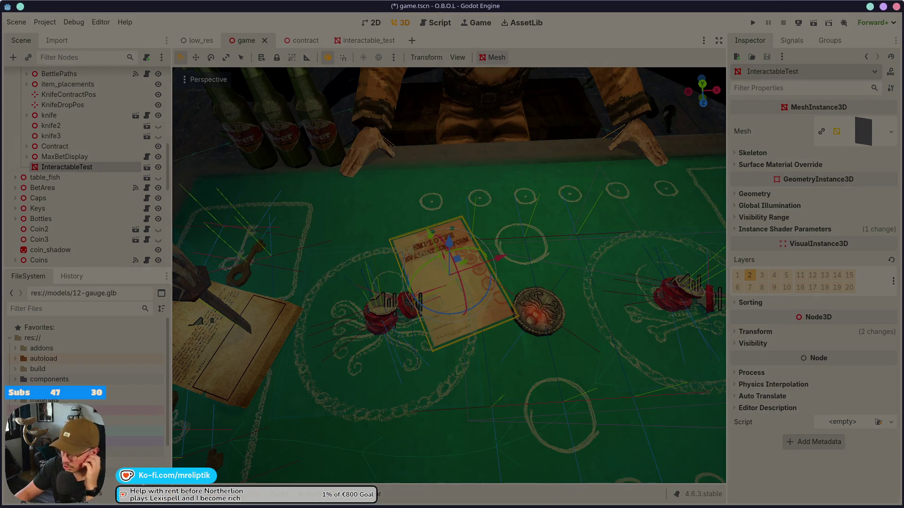
- Check out the origin/Woland_works_2 branch in VS Code
key("alt+Tab")
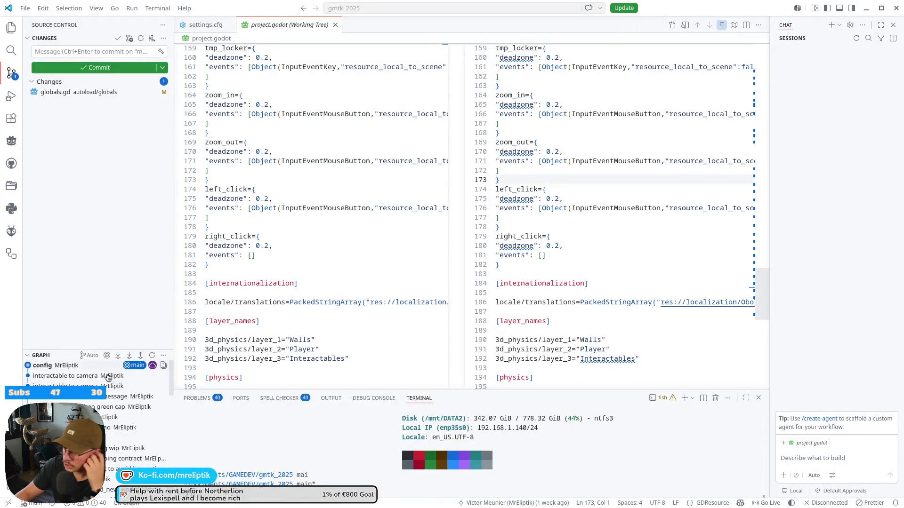
left_click(26, 504)
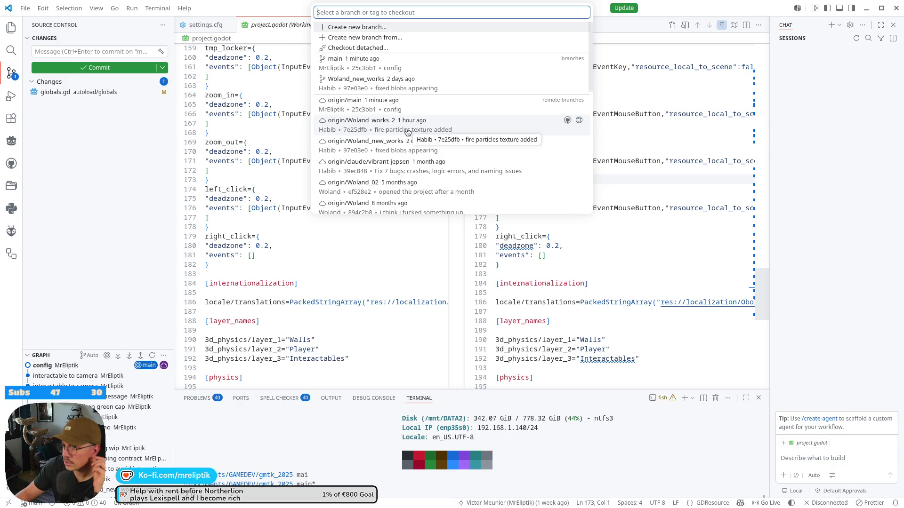
left_click(408, 131)
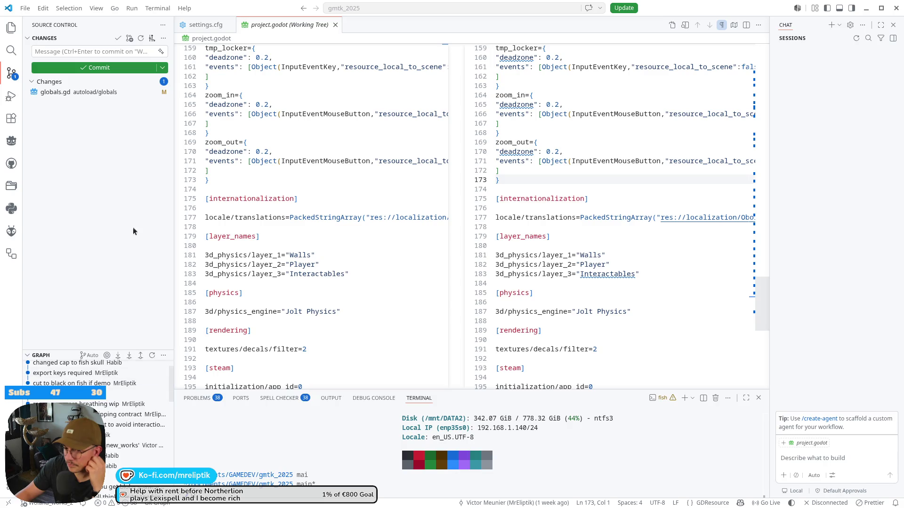
- Switch the repository back to the main branch
left_click(165, 38)
left_click(108, 38)
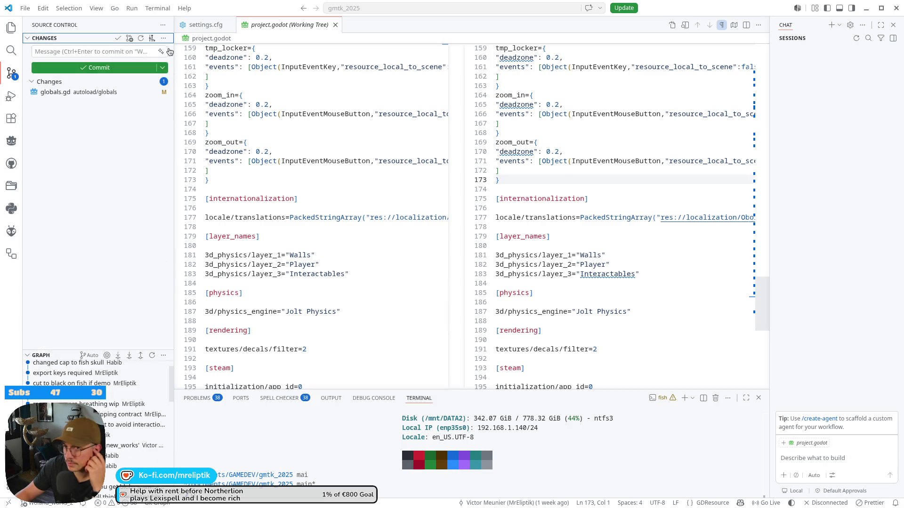
left_click(163, 38)
key("Escape")
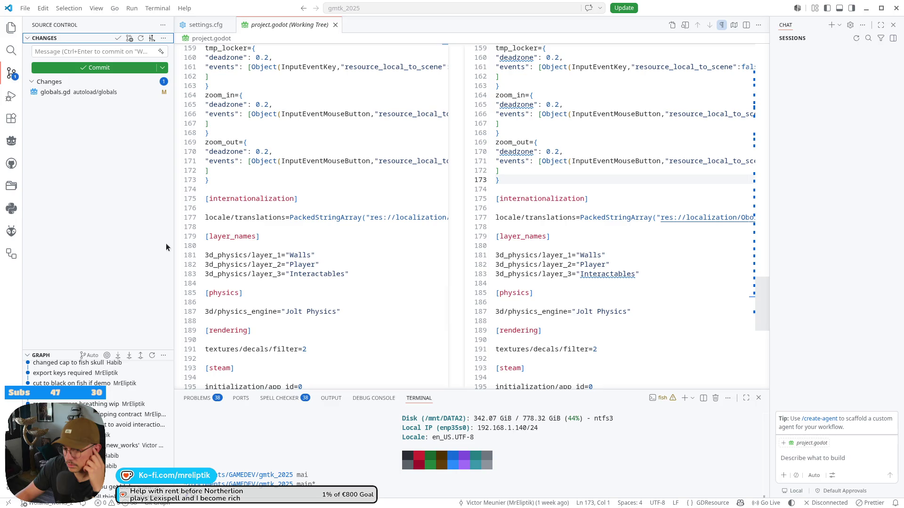
left_click(47, 503)
left_click(357, 58)
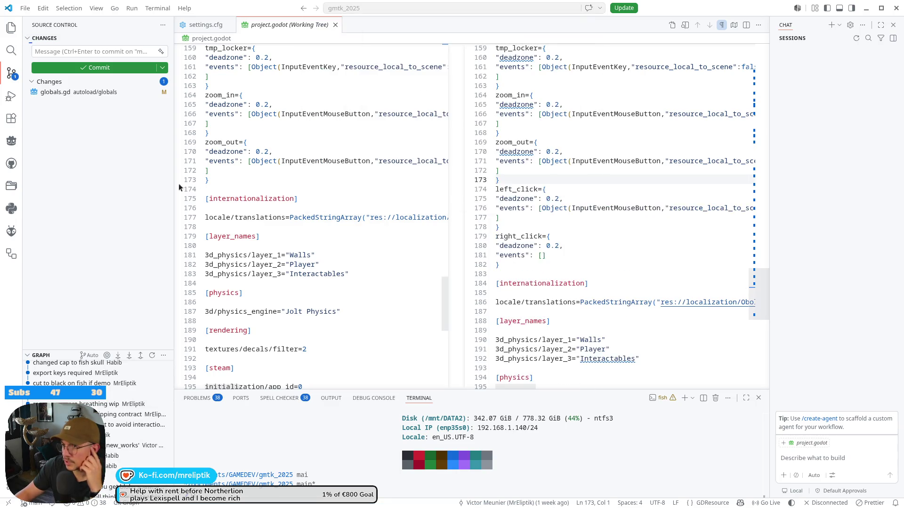
left_click(163, 38)
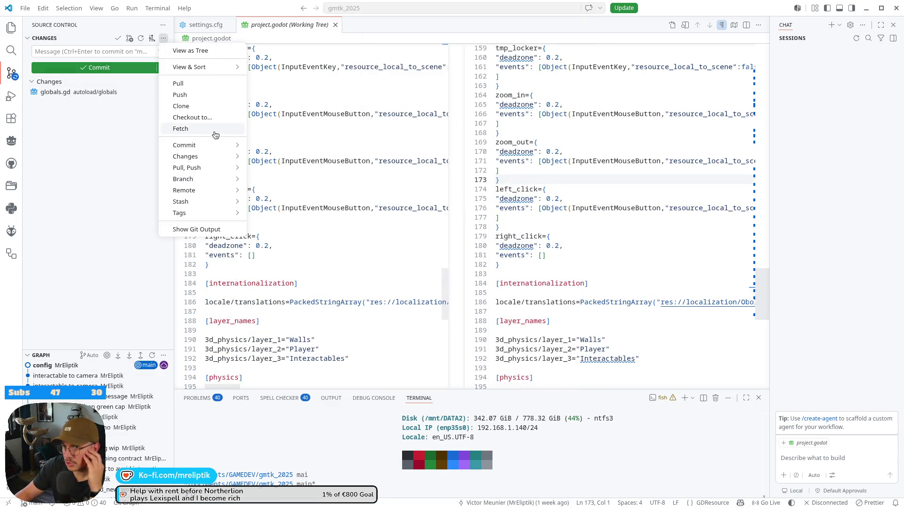
- Merge the Woland_works_2 branch into main via the Branch > Merge action
mouse_move(185, 145)
mouse_move(193, 181)
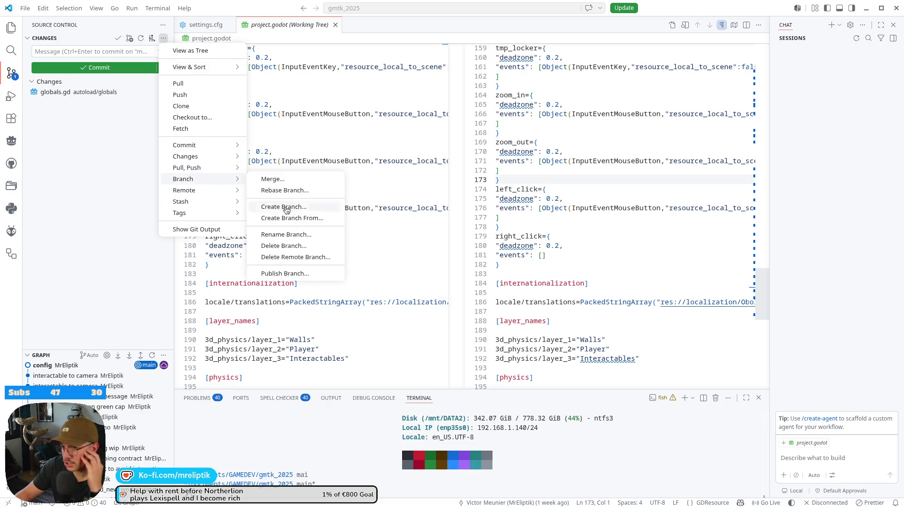
left_click(280, 235)
key("Escape")
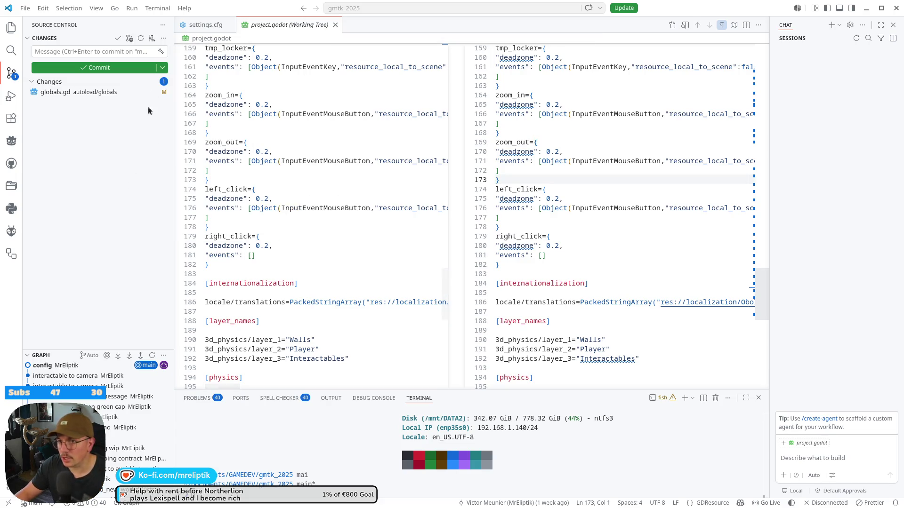
left_click(162, 41)
mouse_move(202, 179)
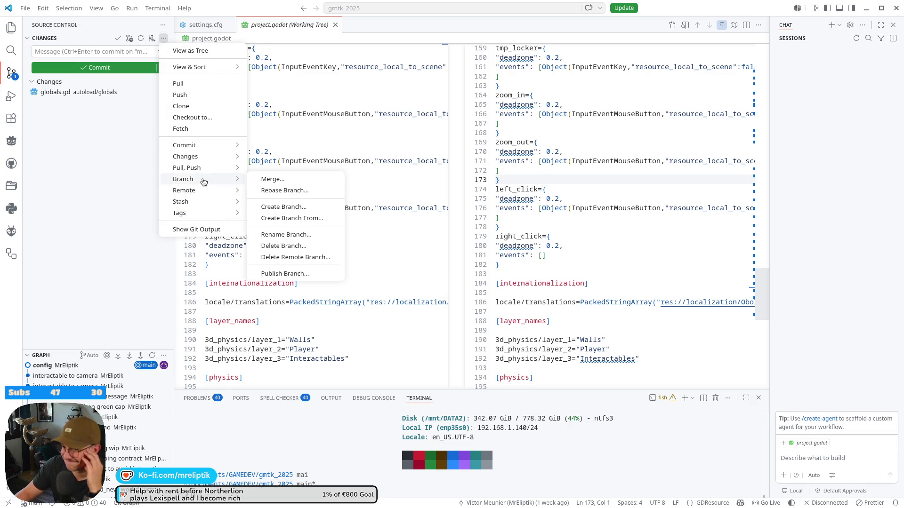
left_click(287, 179)
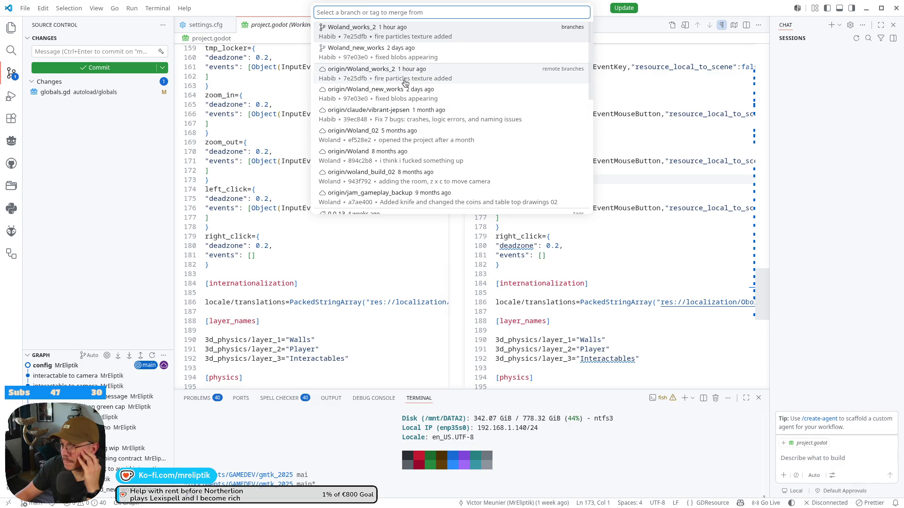
left_click(396, 35)
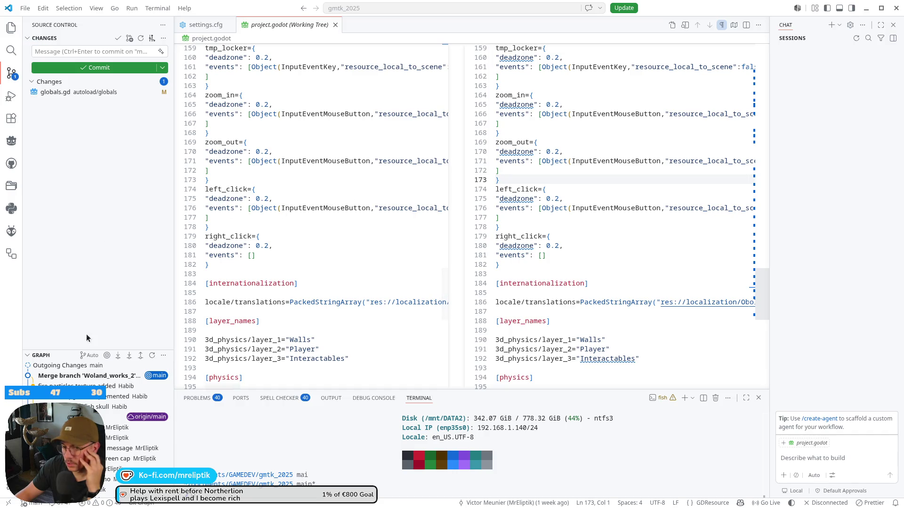
- Launch the O.B.O.L Godot project from the app launcher by searching 'obol'
mouse_move(85, 505)
key("alt+space")
type("obol")
key("Return")
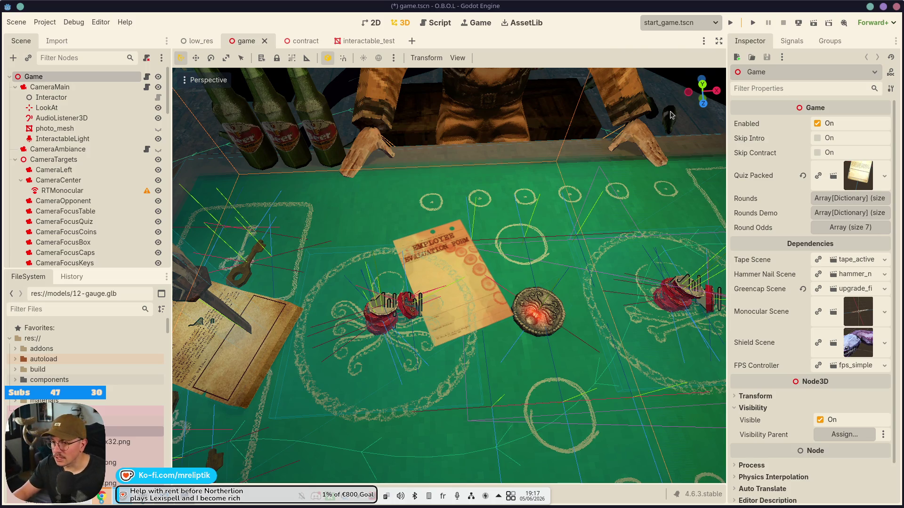
- Save game.tscn and run the O.B.O.L project
scroll(423, 264, "down", 5)
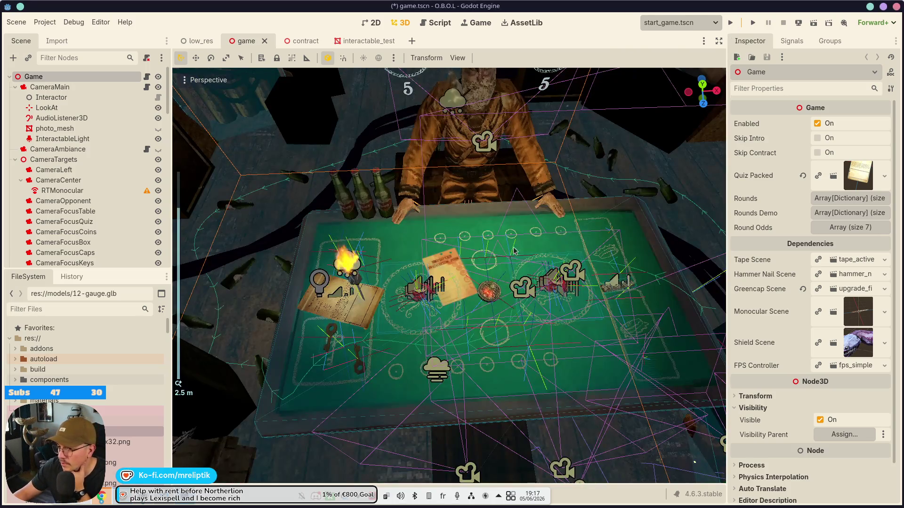
scroll(272, 269, "up", 8)
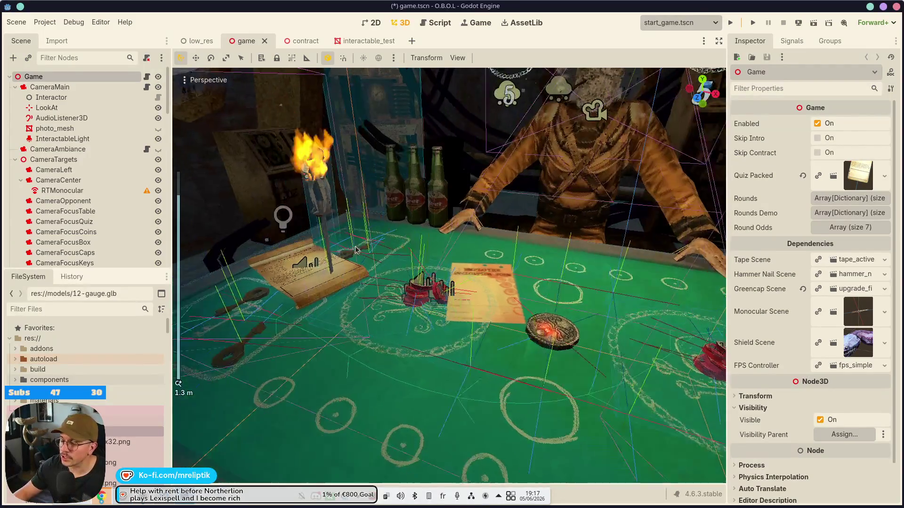
key("ctrl+s")
left_click(730, 22)
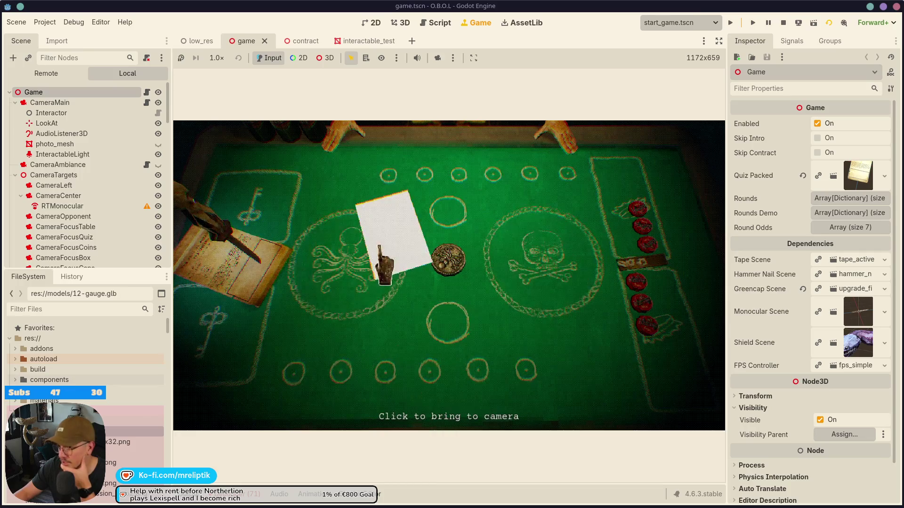
- Enter 'upgrade cap player' in the game console, expand the game view, and smash the octopus
key("grave")
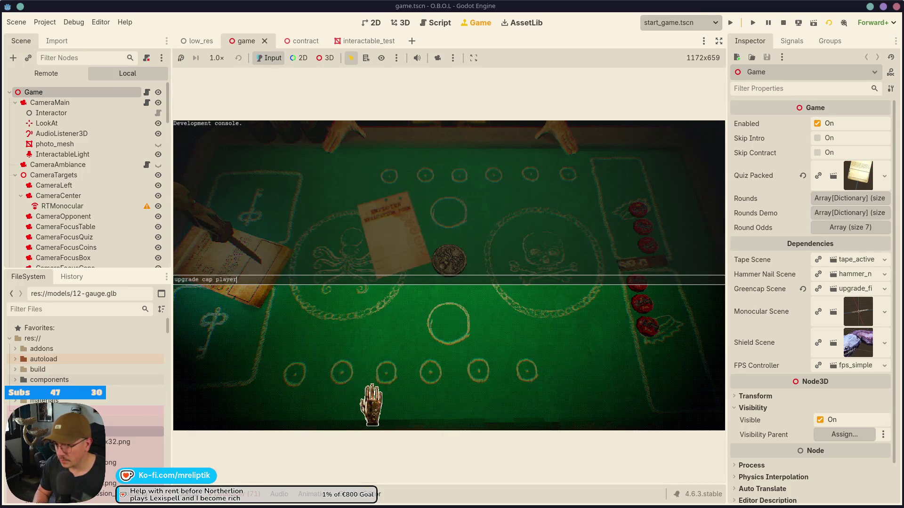
key("Return")
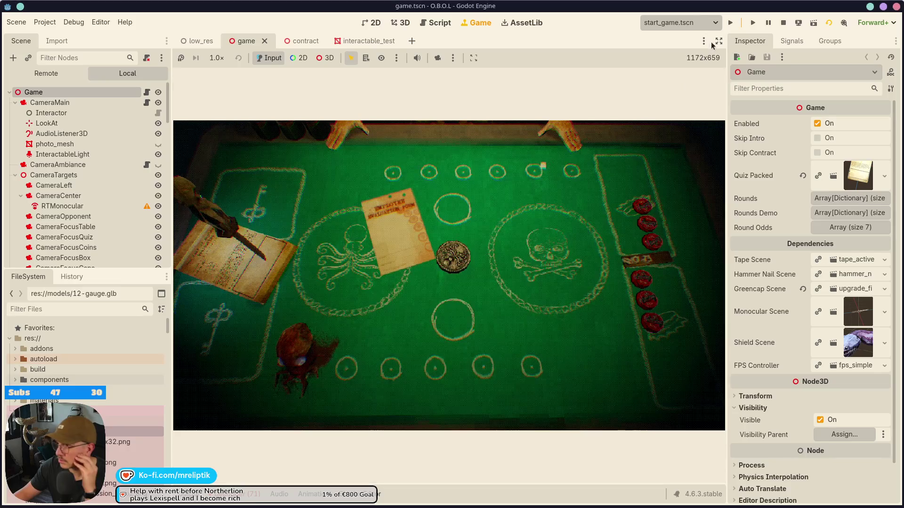
left_click(718, 41)
left_click(248, 377)
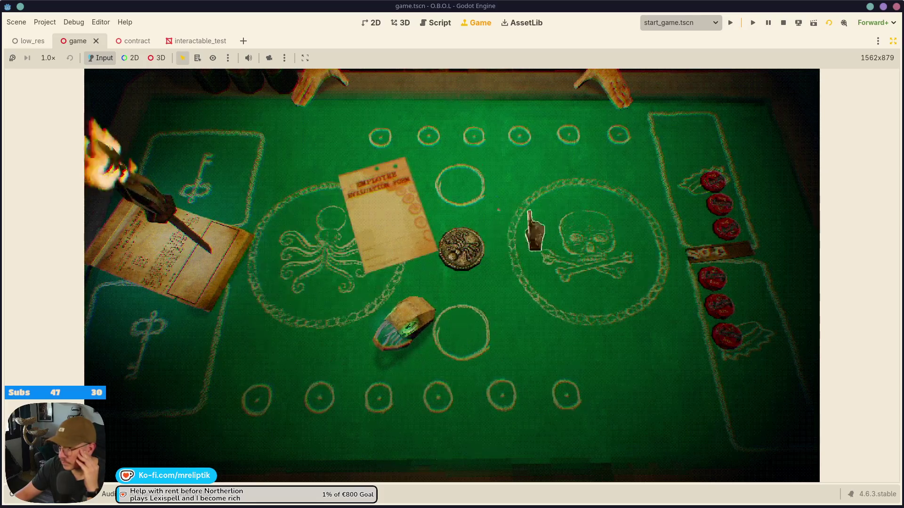
- Bet on the skull circle, toss the coin, answer 'Corporate life over personal life', then stop the game
left_click(581, 249)
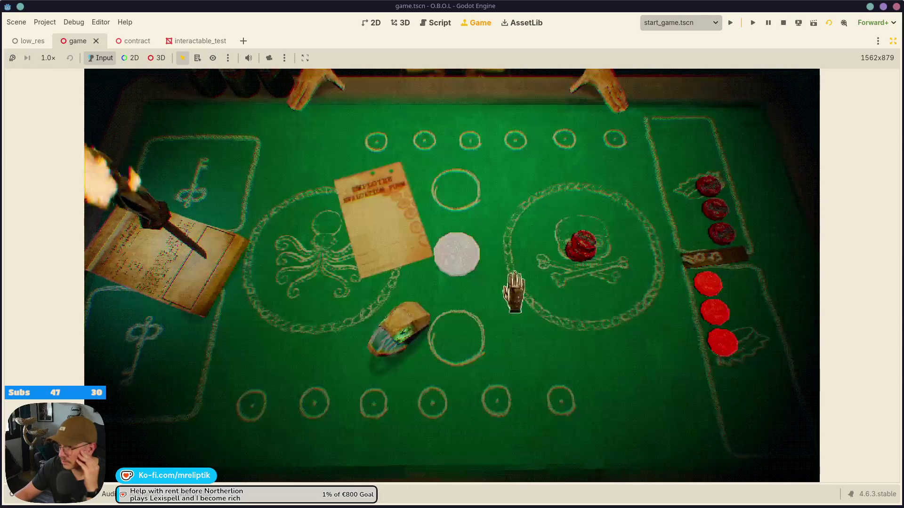
left_click(530, 294)
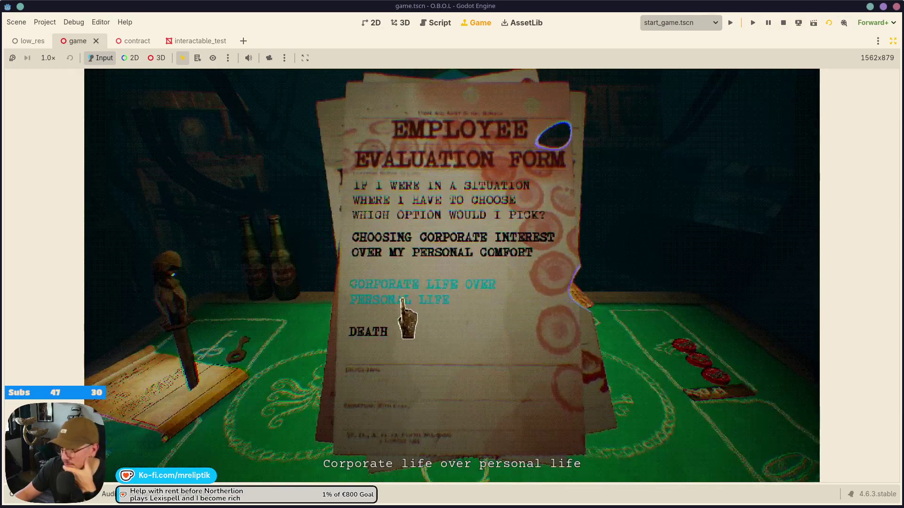
left_click(437, 301)
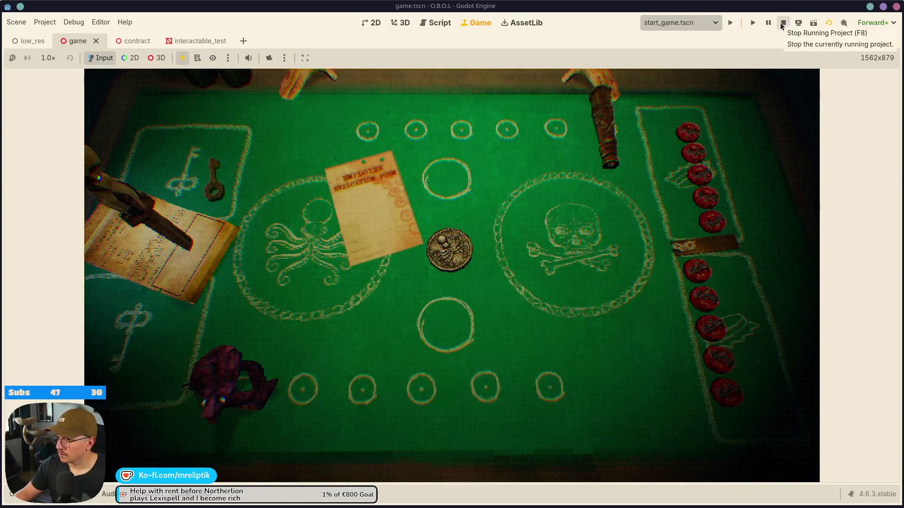
left_click(782, 23)
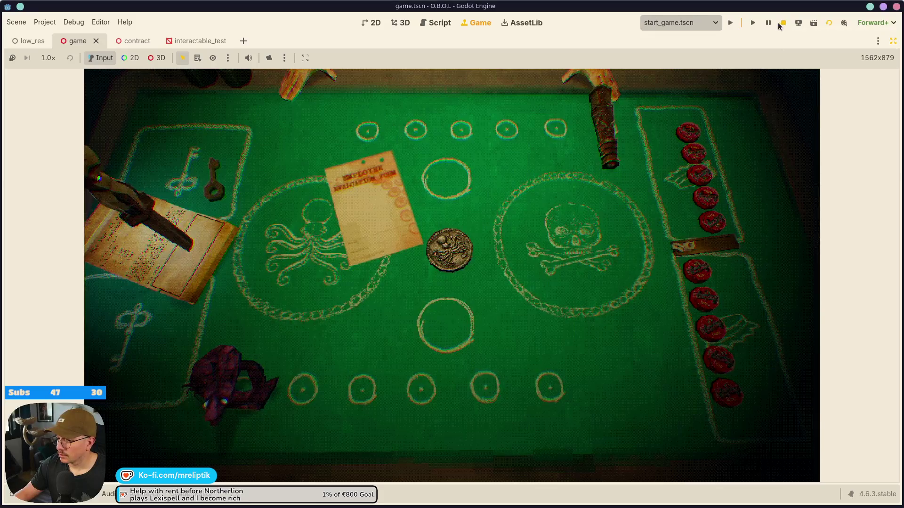
- Review and stage the game.tscn and globals.gd changes in Visual Studio Code
key("alt+Tab")
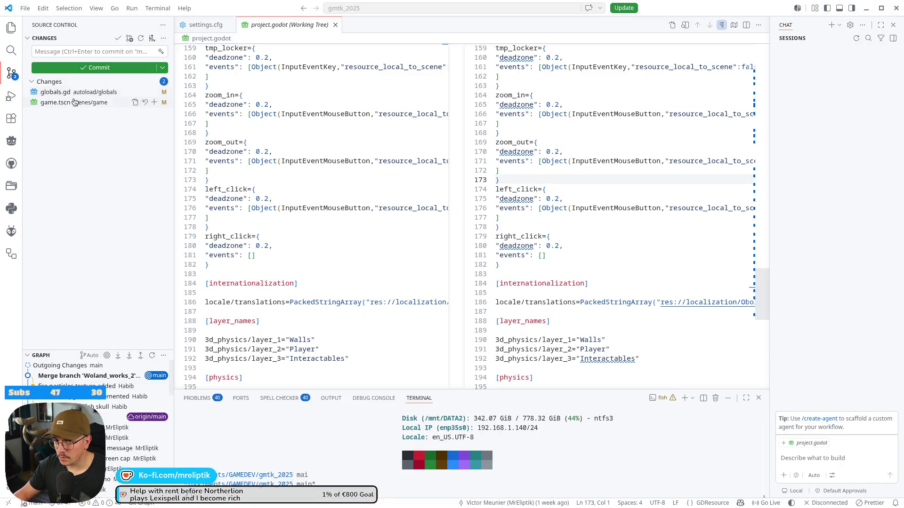
left_click(74, 103)
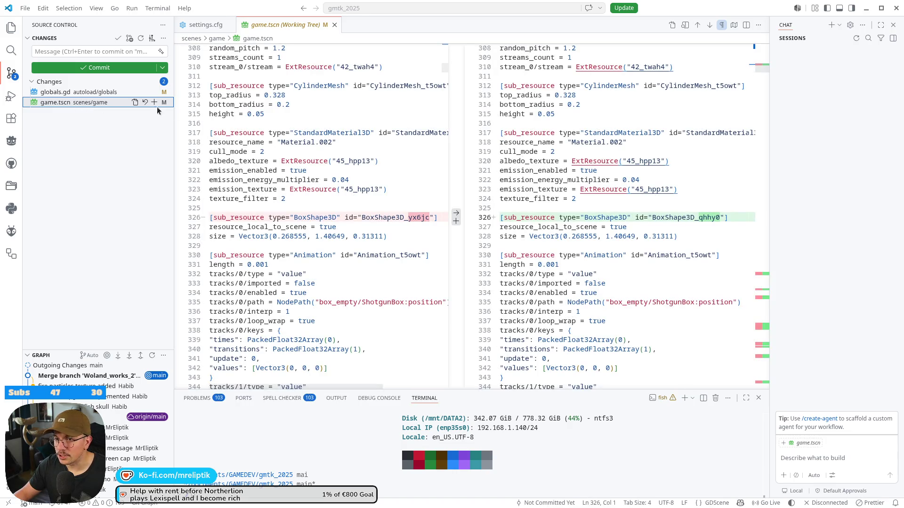
left_click(154, 102)
left_click(62, 113)
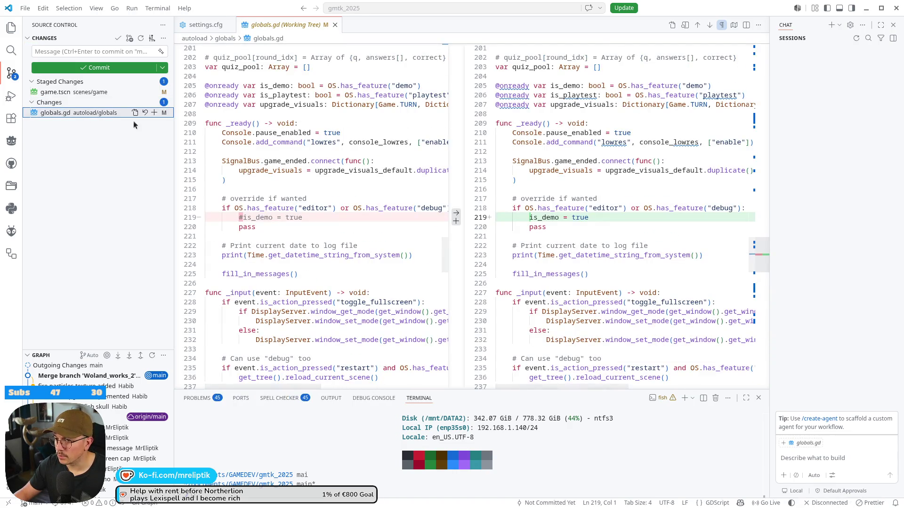
left_click(154, 113)
- Commit the staged files as 'is_demo true', sync to the remote, and close VS Code
left_click(48, 51)
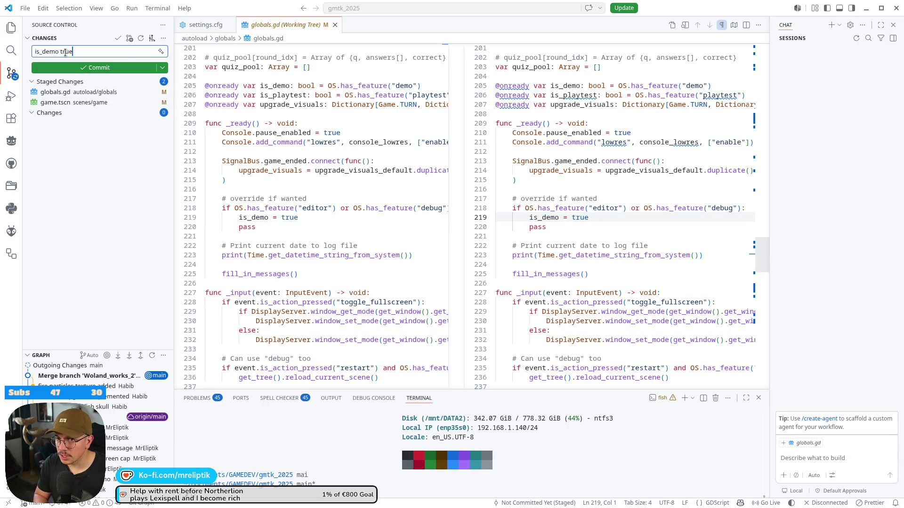
key("ctrl+Return")
left_click(100, 69)
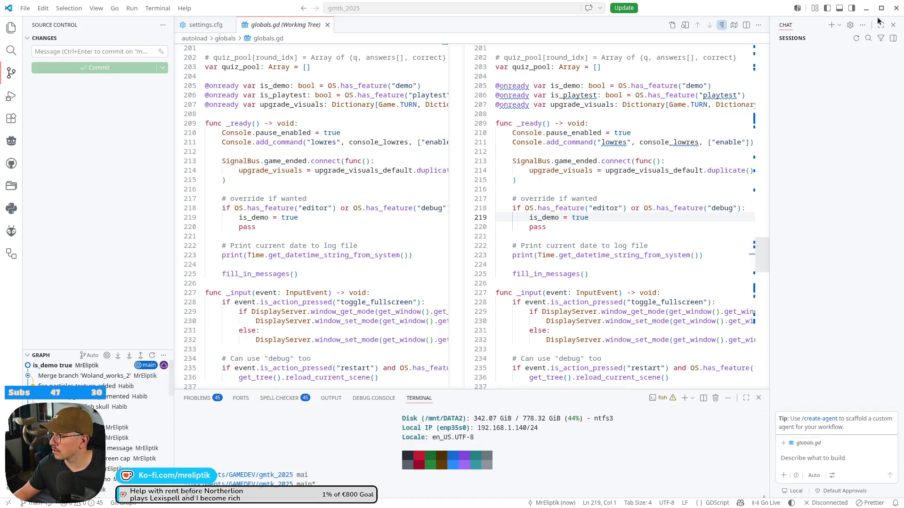
left_click(897, 9)
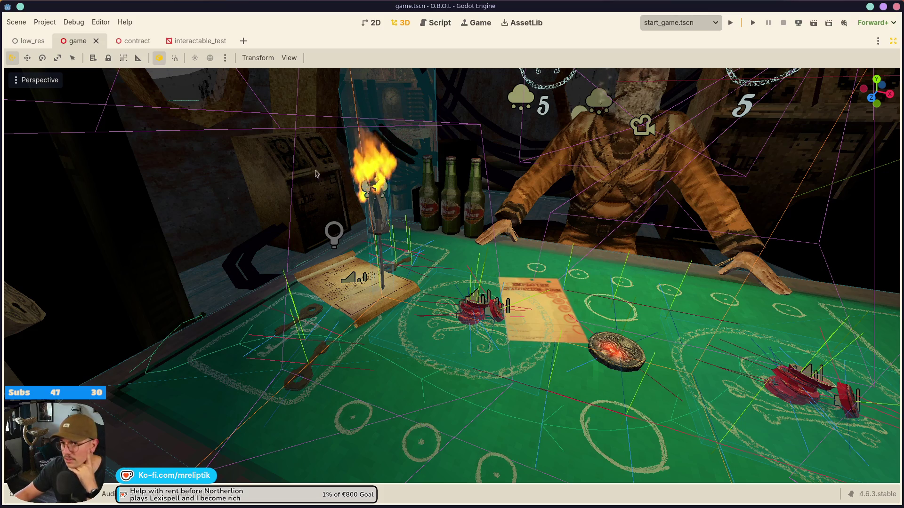
- Quick-open cap_green.glb and dismiss its import warning
left_click(371, 24)
left_click(400, 27)
key("ctrl+shift+o")
type("cap")
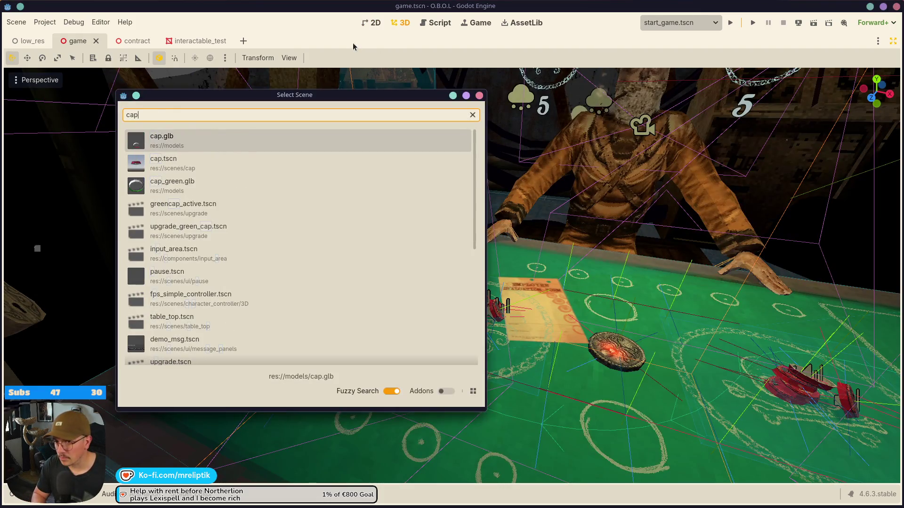
key("Down")
key("Down")
key("Return")
key("Escape")
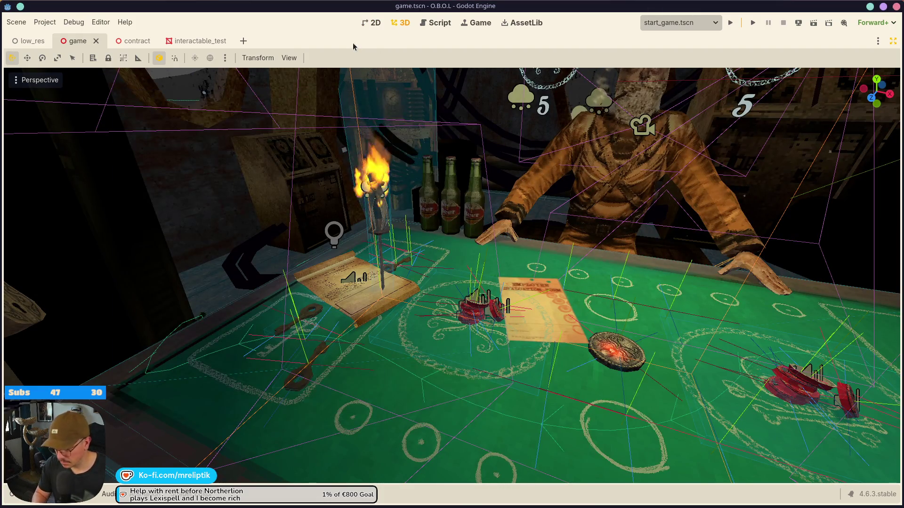
- Quick-open the upgrade_green_cap.tscn scene
key("ctrl+shift+o")
type("grteen")
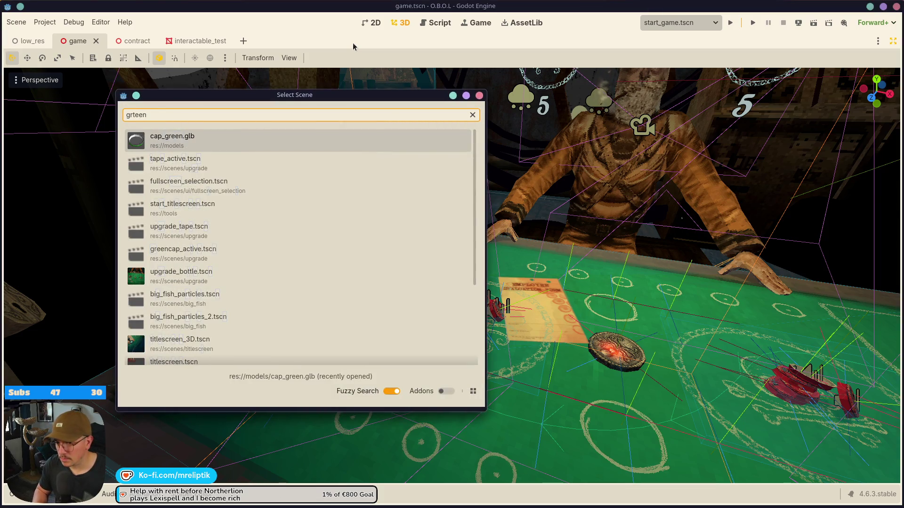
key("ctrl+a")
type("upgra")
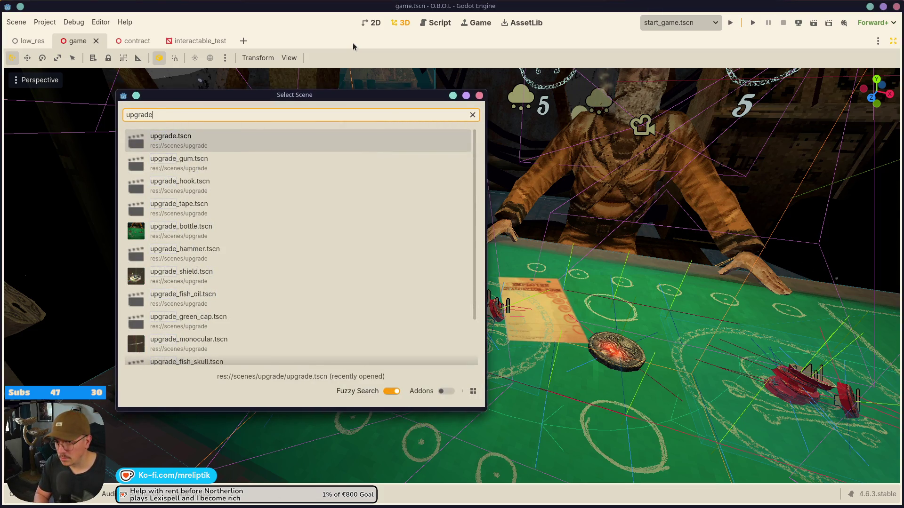
key("Down")
key("Down")
key("Down")
key("Down")
key("Down")
key("Return")
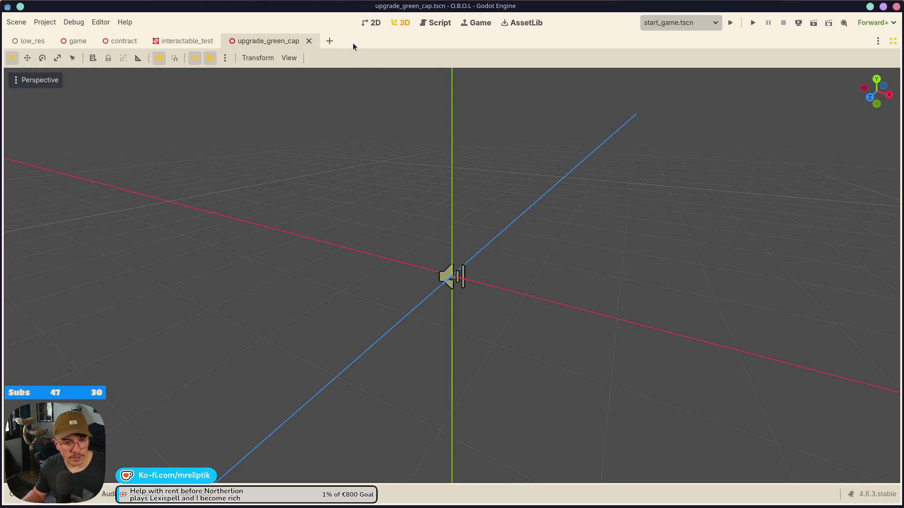
- Orbit around the green cap and restore the Scene, FileSystem and Inspector docks
scroll(410, 277, "up", 5)
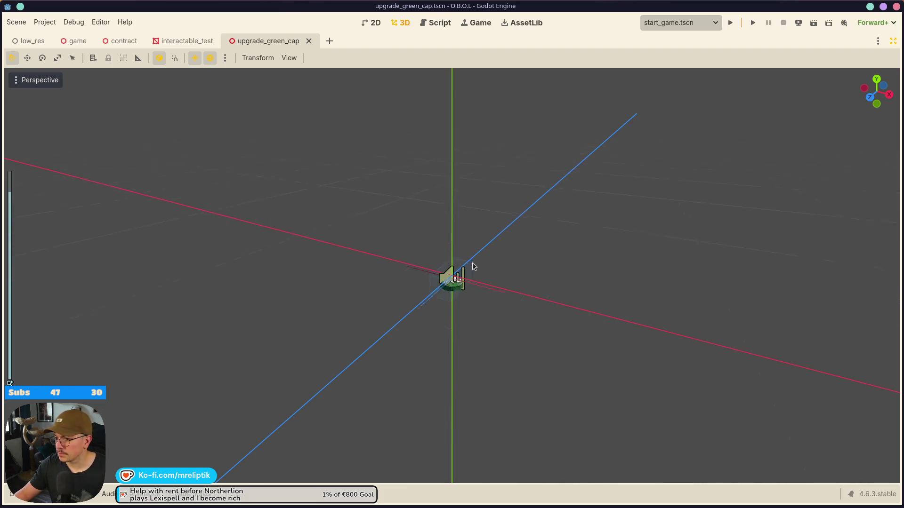
scroll(420, 355, "up", 5)
mouse_move(419, 354)
left_mouse_down()
mouse_move(514, 389)
mouse_move(432, 304)
left_mouse_up()
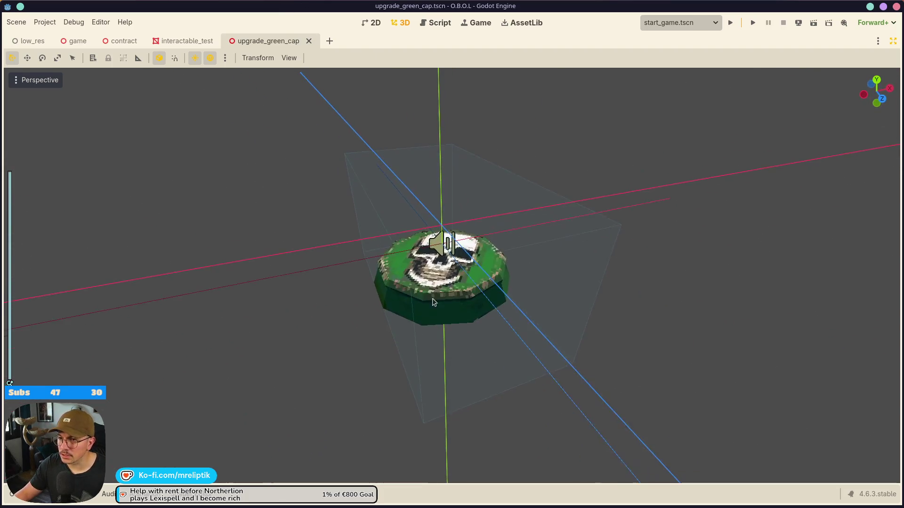
left_click(890, 44)
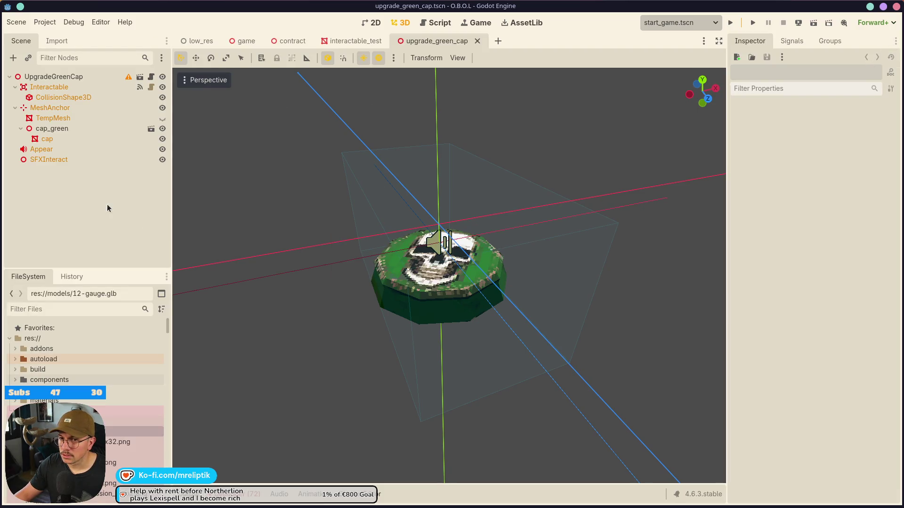
mouse_move(519, 322)
left_mouse_down()
mouse_move(328, 269)
mouse_move(330, 286)
left_mouse_up()
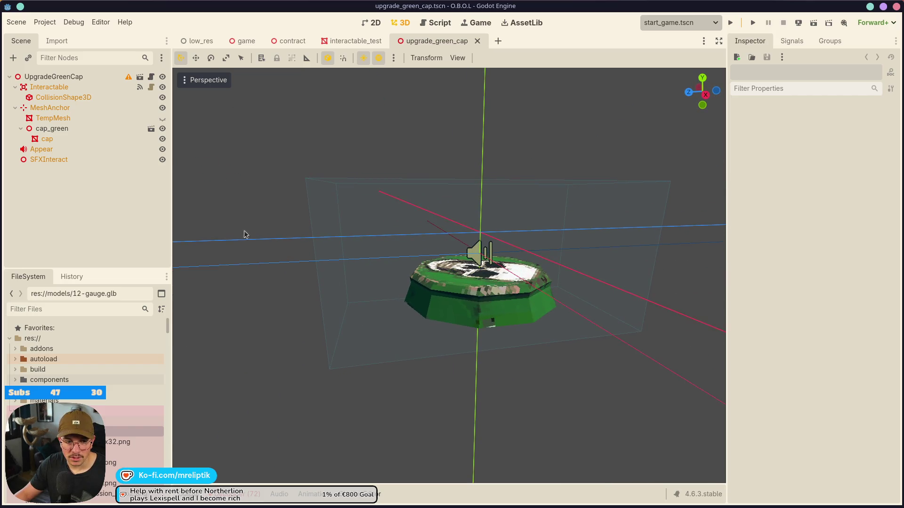
key("ctrl+shift+a")
- Open upgrade_fish_skull.tscn and select its AnimationPlayer node
type("skull")
key("Down")
key("Down")
key("Return")
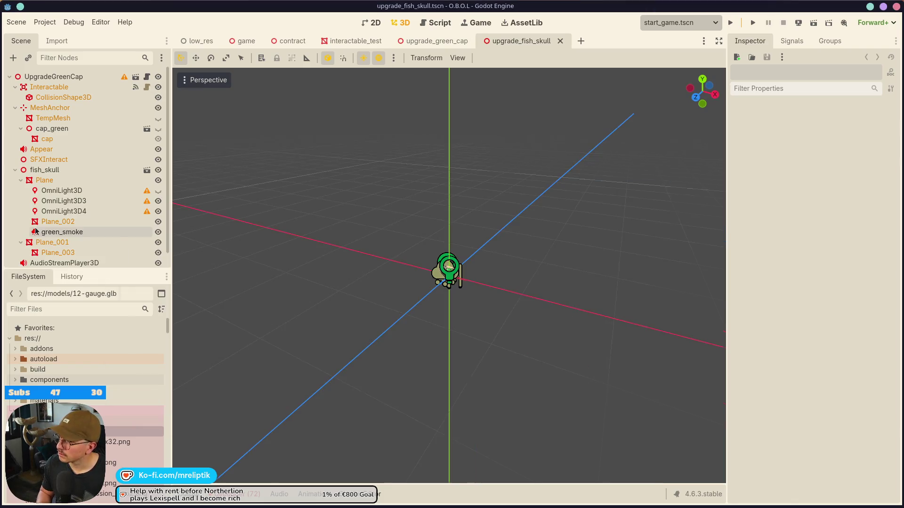
scroll(470, 302, "up", 8)
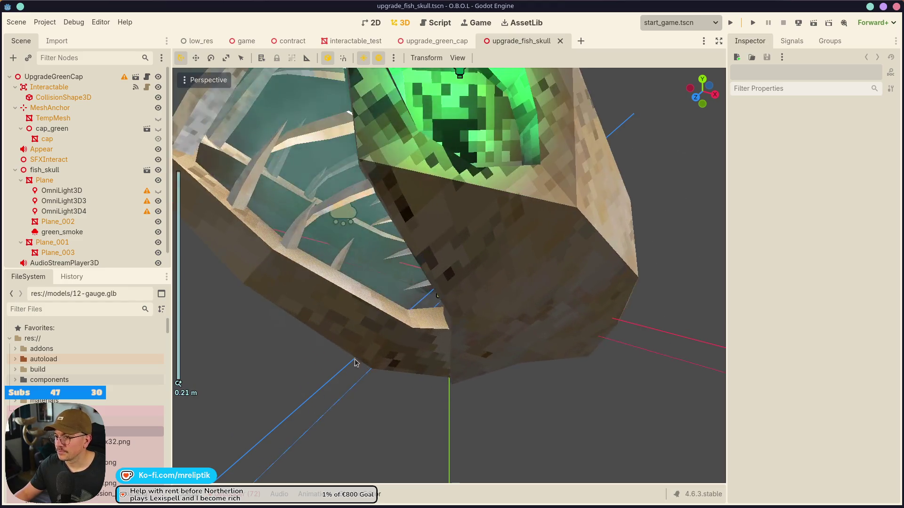
left_click(15, 169)
left_click(68, 191)
- Preview the idle and scream animations, then stop playback
left_click(391, 343)
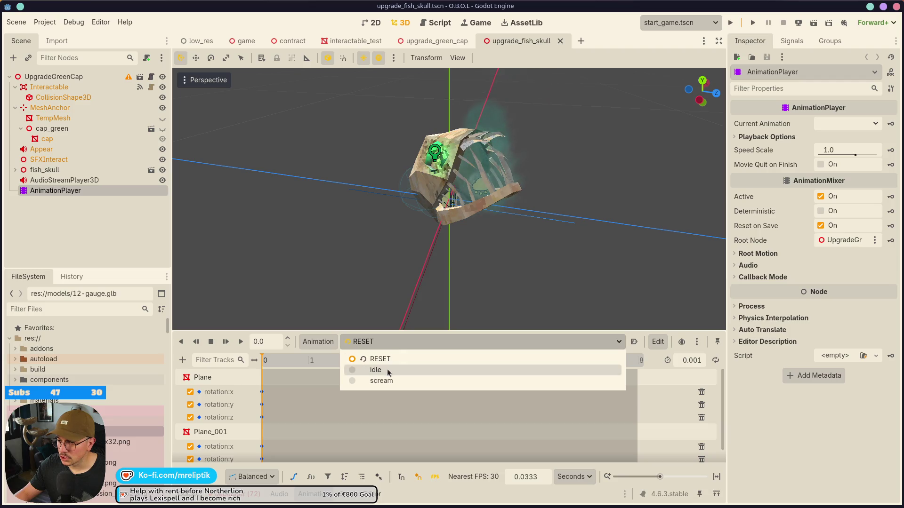
left_click(390, 371)
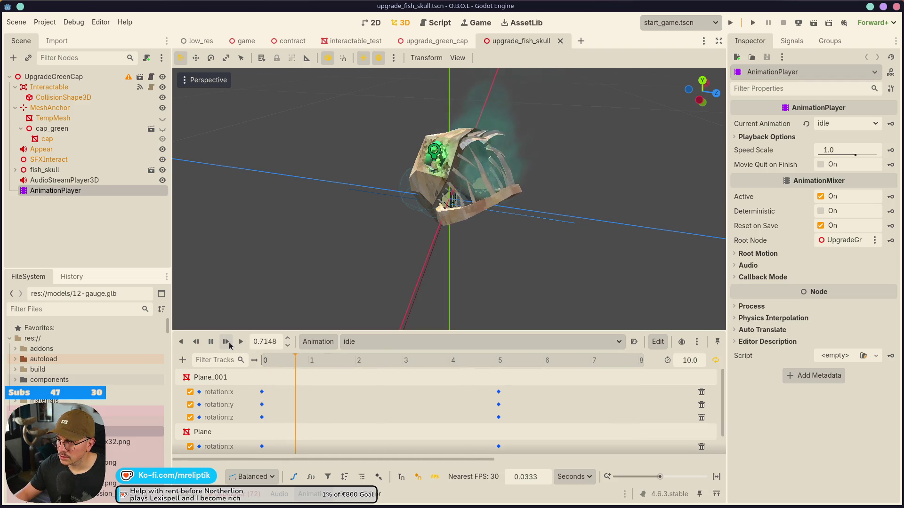
left_click(379, 345)
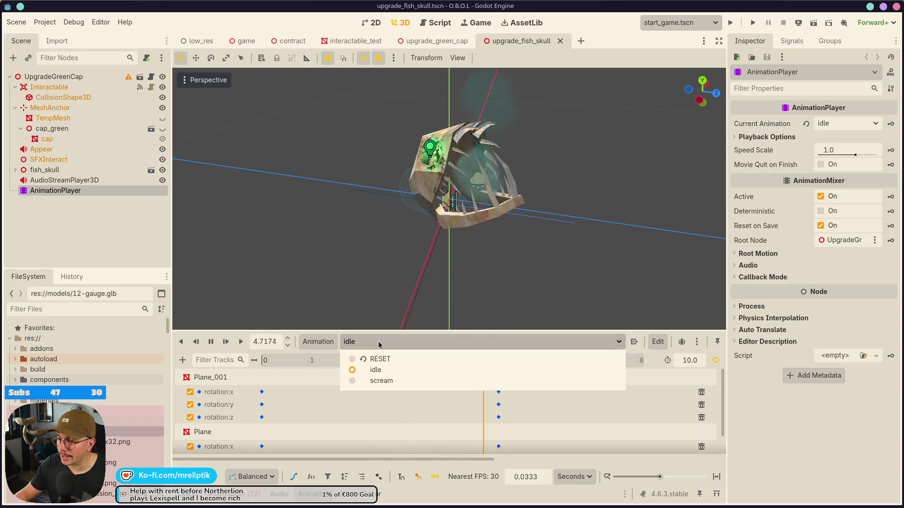
left_click(379, 345)
left_click(393, 344)
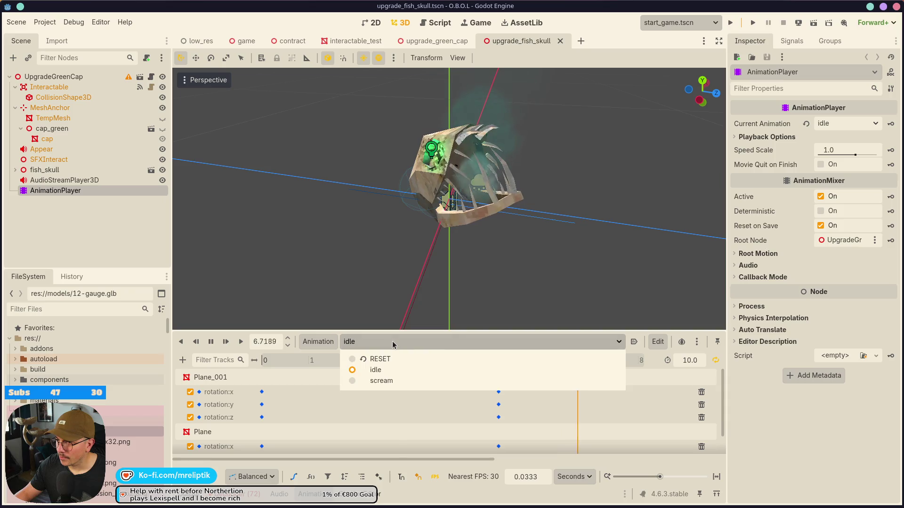
left_click(371, 382)
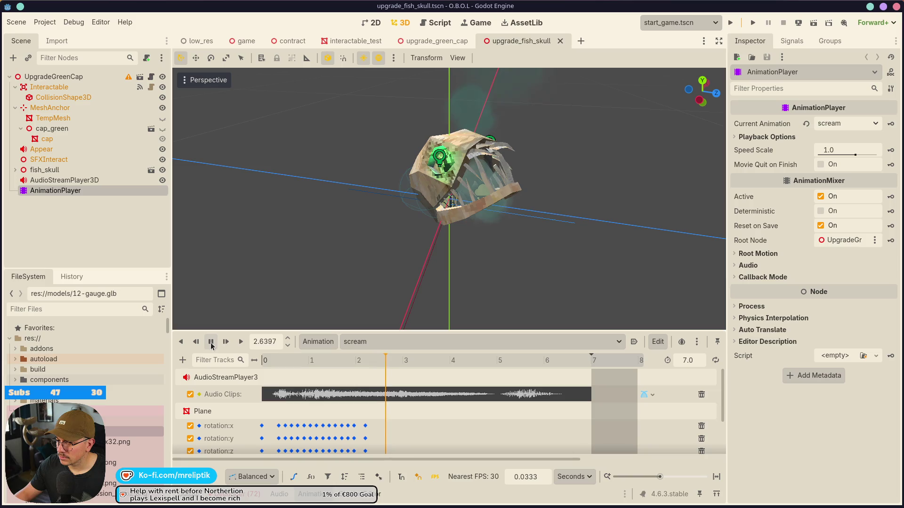
left_click(211, 343)
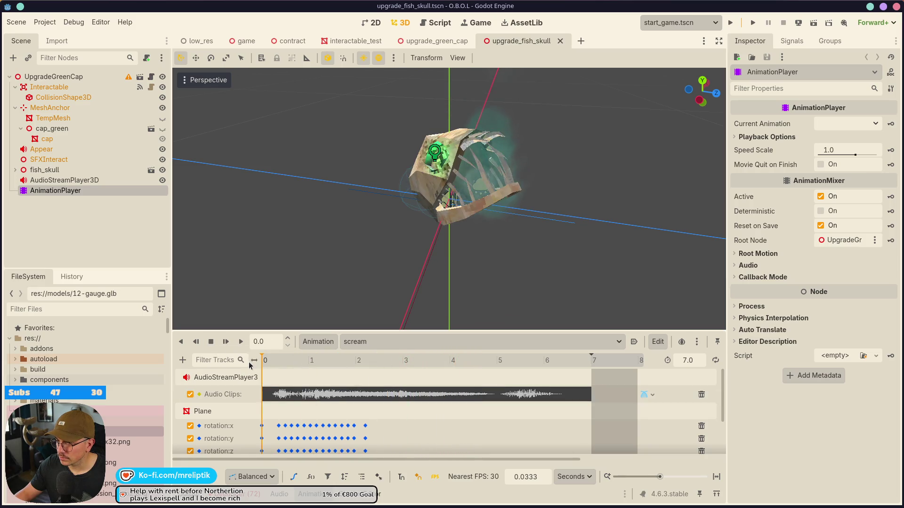
- Hide the bottom panel, orbit the fish skull, and open the upgrade.gd script
key("alt+o")
key("alt+o")
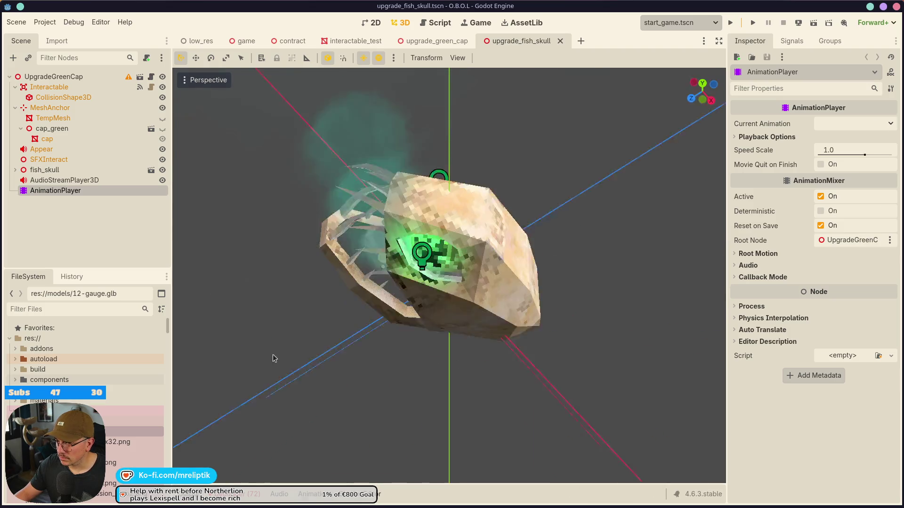
mouse_move(315, 346)
left_mouse_down()
mouse_move(328, 320)
mouse_move(121, 152)
left_mouse_up()
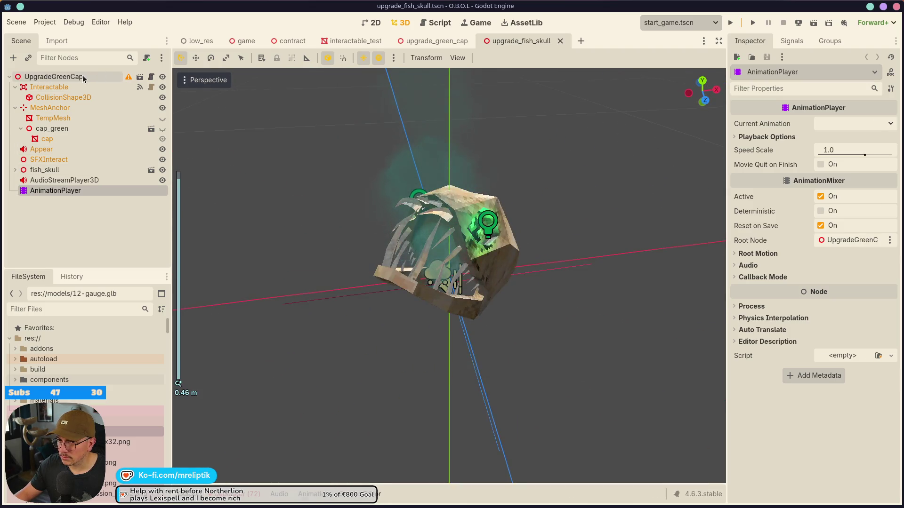
left_click(150, 77)
scroll(381, 169, "up", 20)
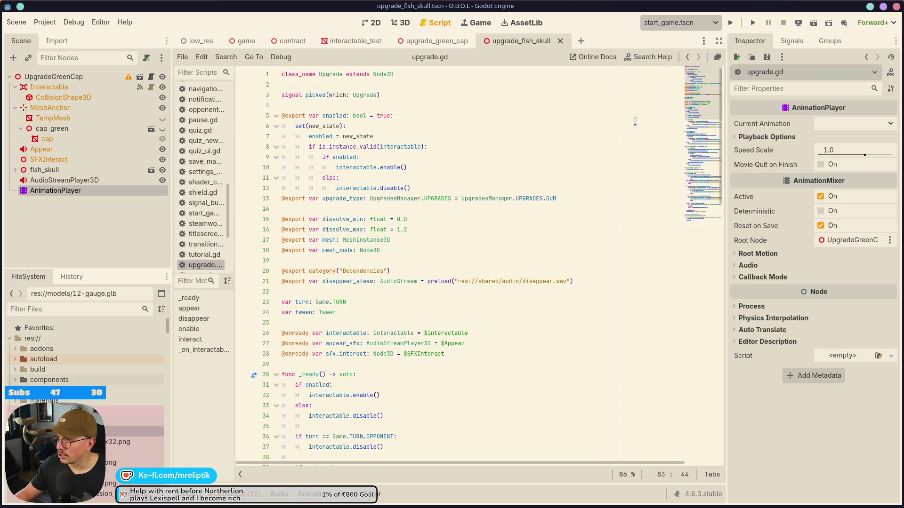
- Close the upgrade_green_cap and upgrade_fish_skull tabs, then quit Godot
left_click(86, 77)
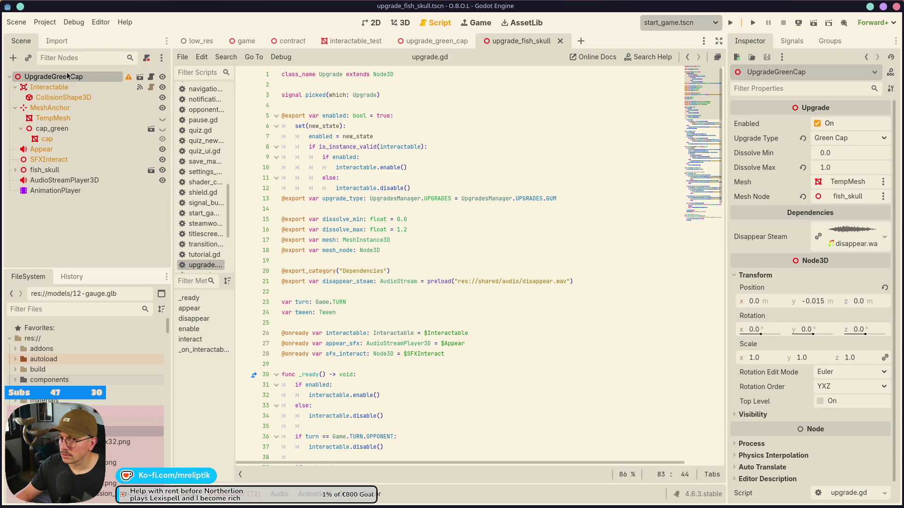
left_click(420, 41)
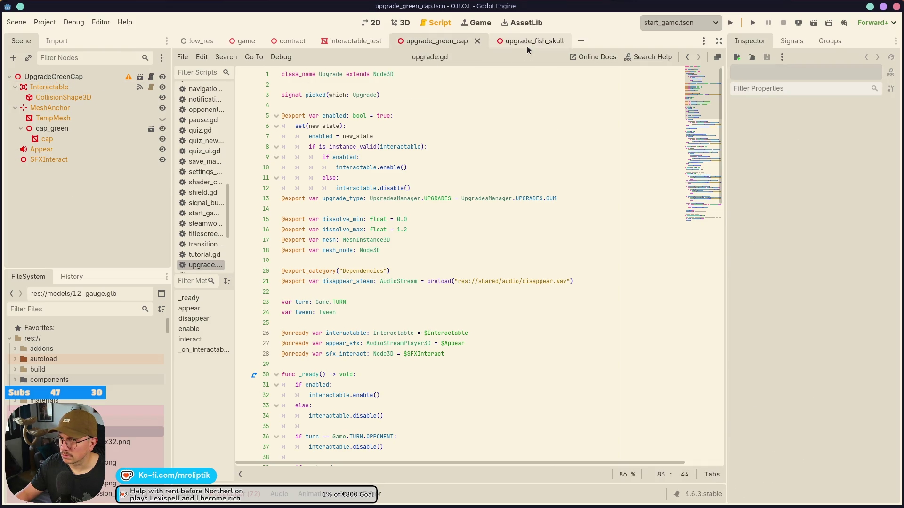
middle_click(426, 44)
middle_click(424, 46)
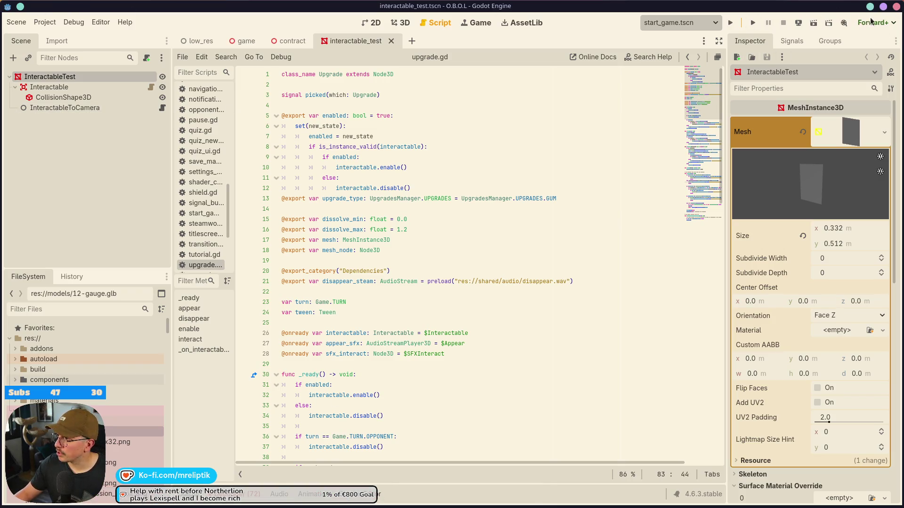
left_click(890, 6)
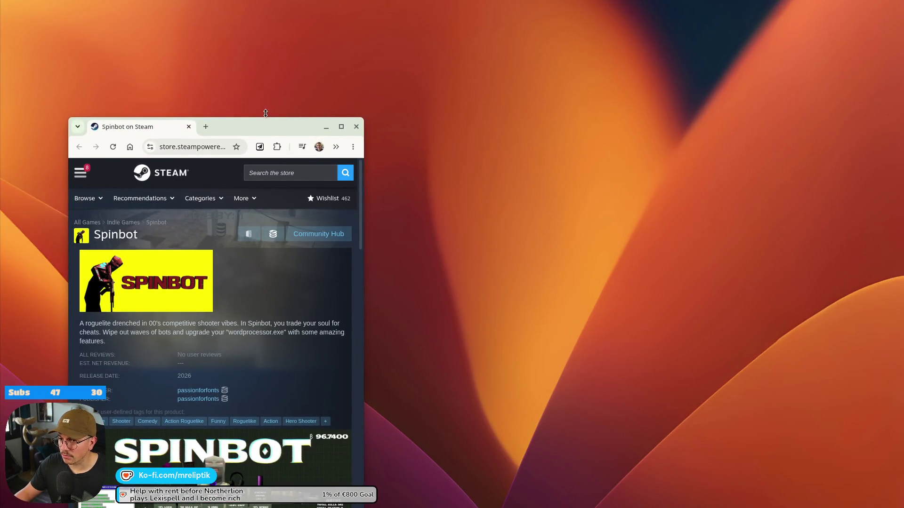
- Maximize the Spinbot store page, cycle the media strip to the trailer, and enlarge it
double_click(266, 113)
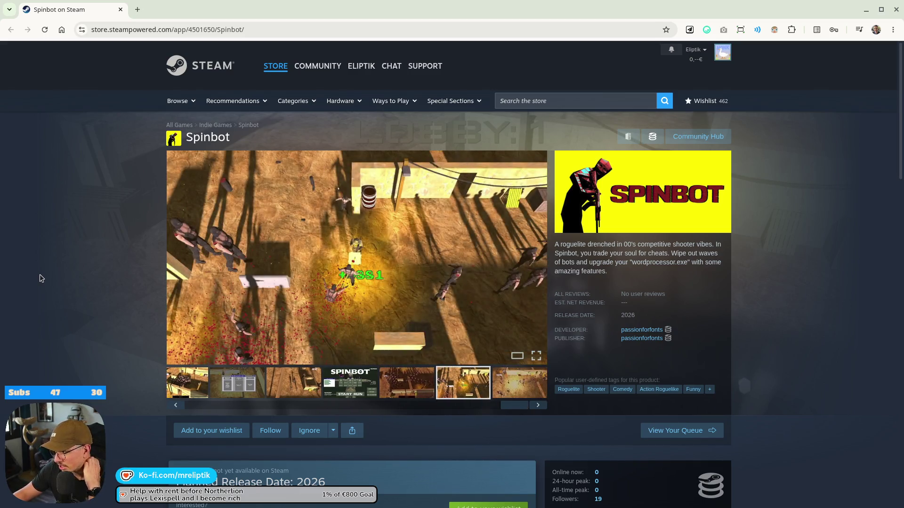
left_click(195, 397)
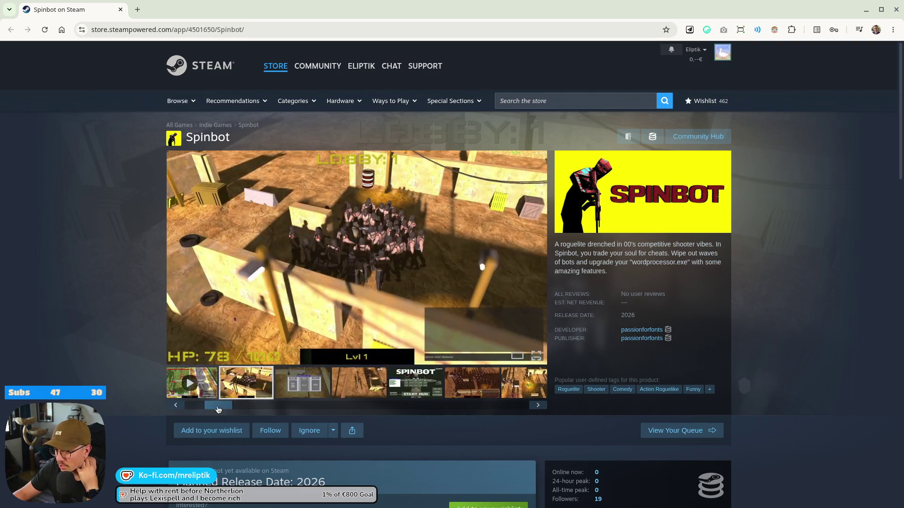
left_click(196, 397)
left_click(519, 359)
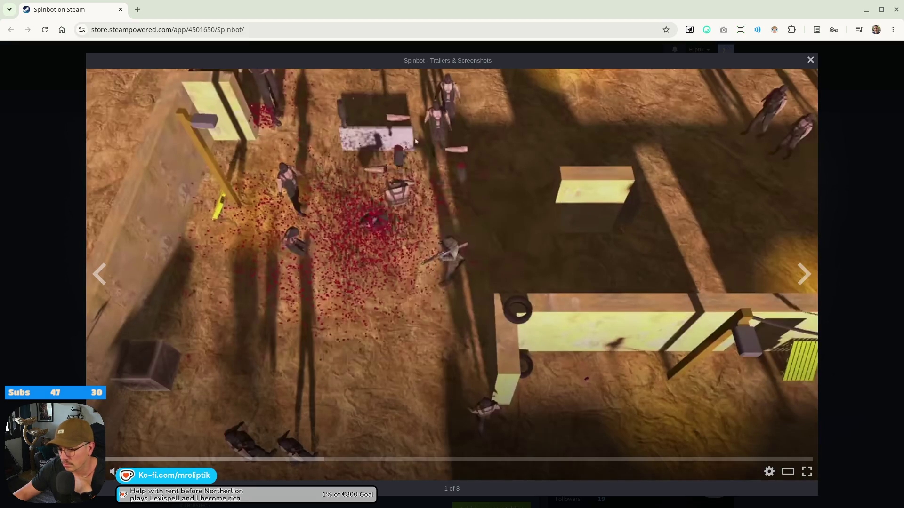
- Unmute and watch the Spinbot trailer, then close the enlarged viewer
key("m")
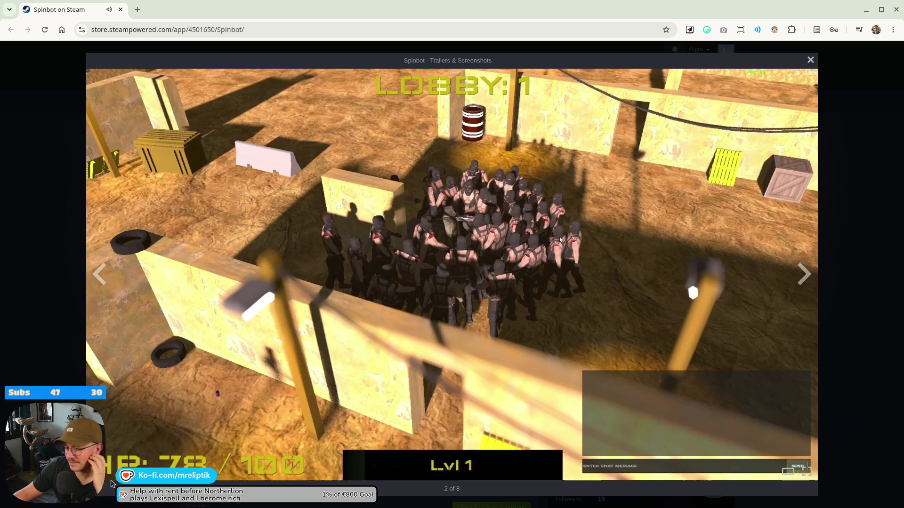
left_click(51, 401)
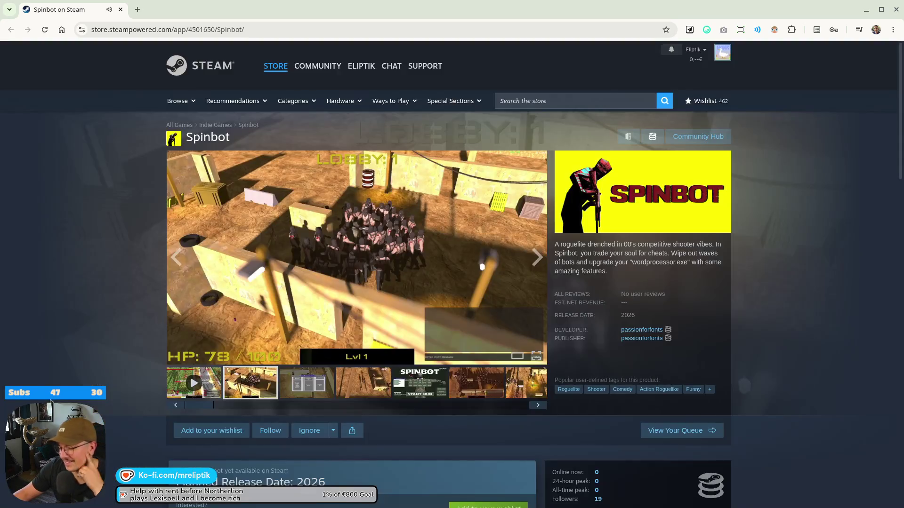
- Play the trailer in the main viewer and scroll through the description and requirements
left_click(193, 383)
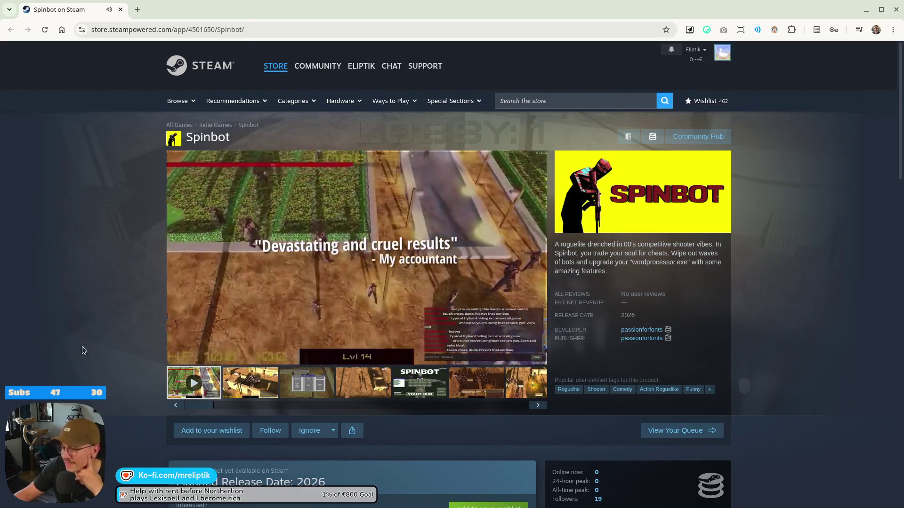
scroll(83, 339, "down", 3)
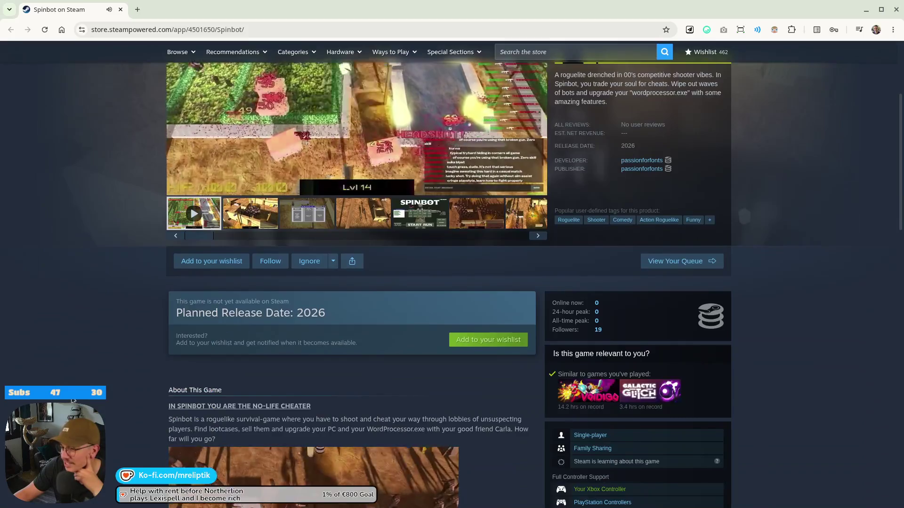
scroll(83, 339, "down", 4)
scroll(109, 357, "down", 4)
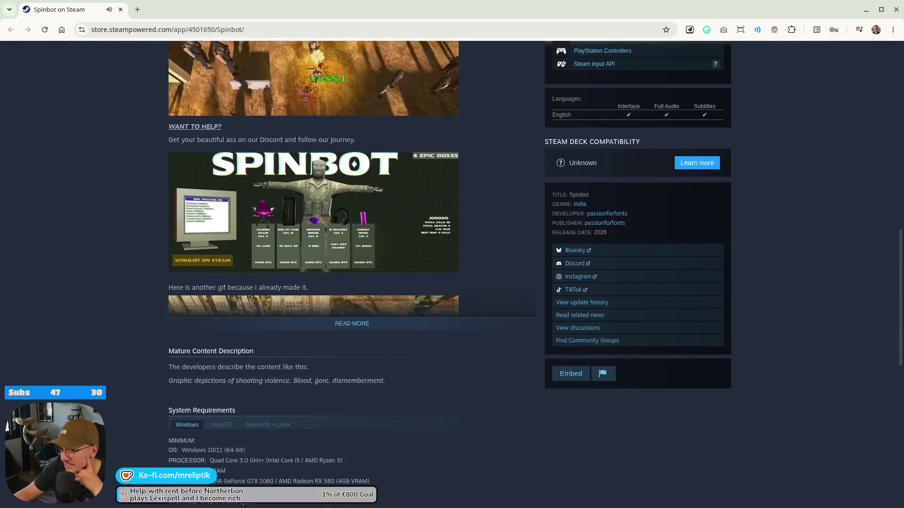
scroll(108, 357, "down", 2)
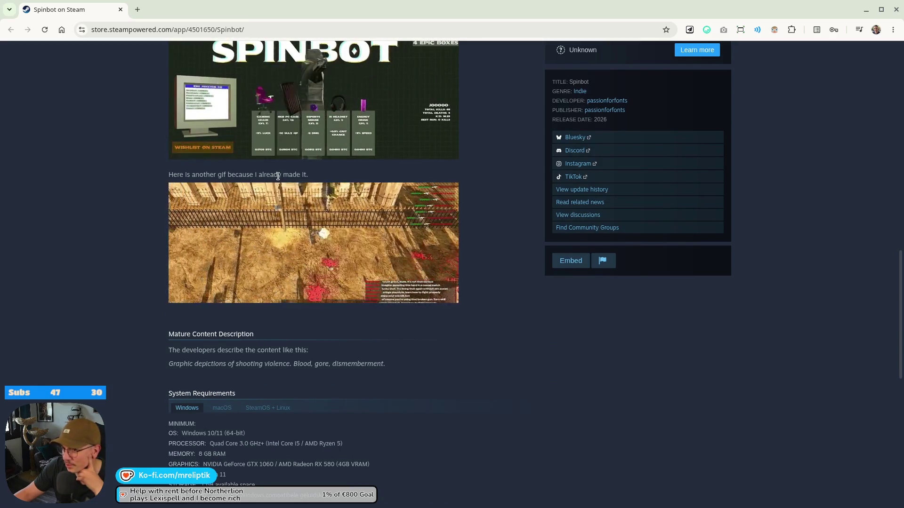
scroll(289, 269, "up", 5)
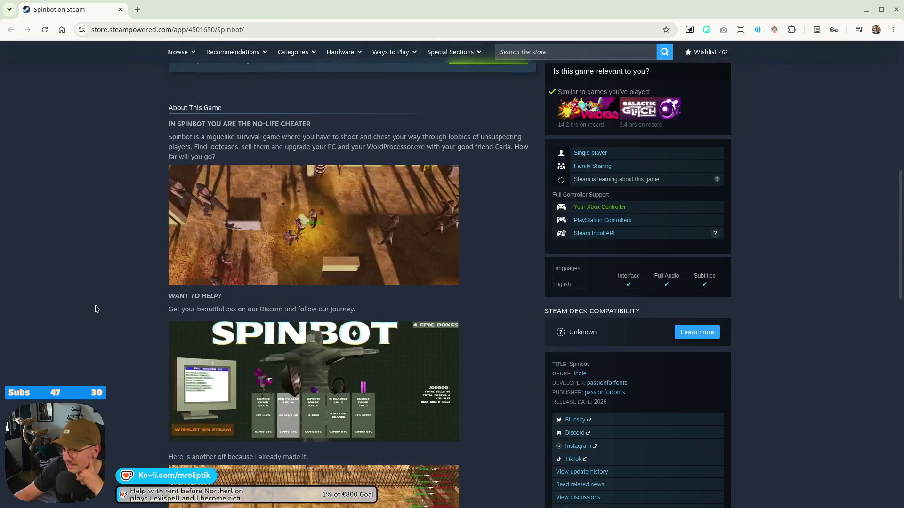
scroll(95, 319, "down", 3)
- Scroll over the More Like This section and open the passionforfonts curator page
scroll(96, 323, "up", 4)
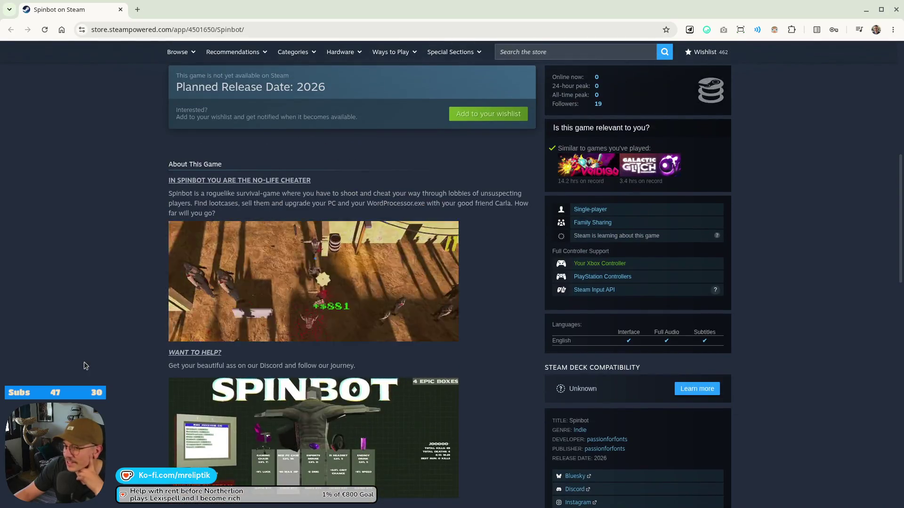
scroll(89, 367, "down", 3)
scroll(141, 405, "down", 6)
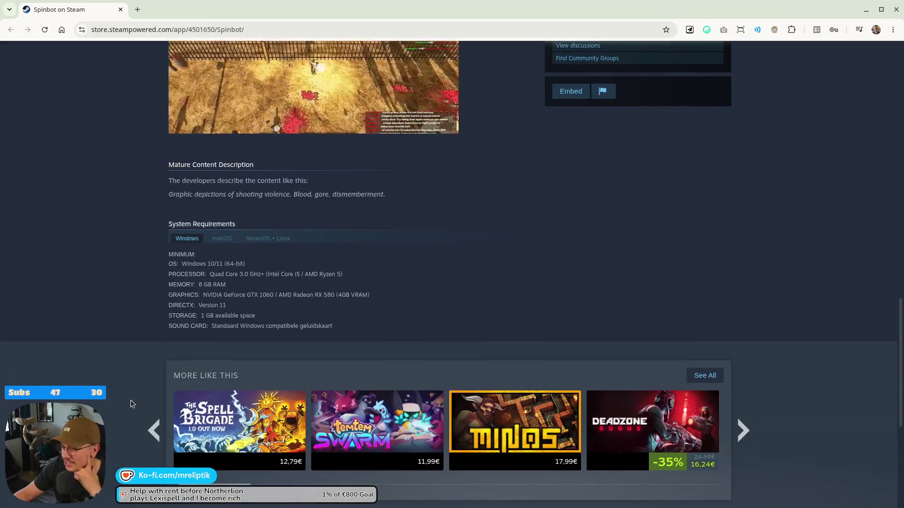
scroll(132, 391, "down", 5)
scroll(141, 386, "up", 9)
scroll(156, 386, "up", 15)
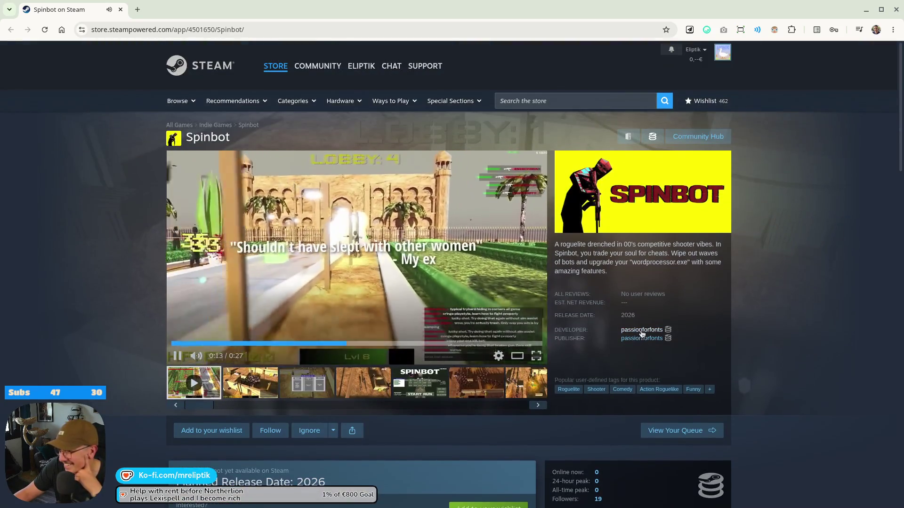
left_click(640, 337)
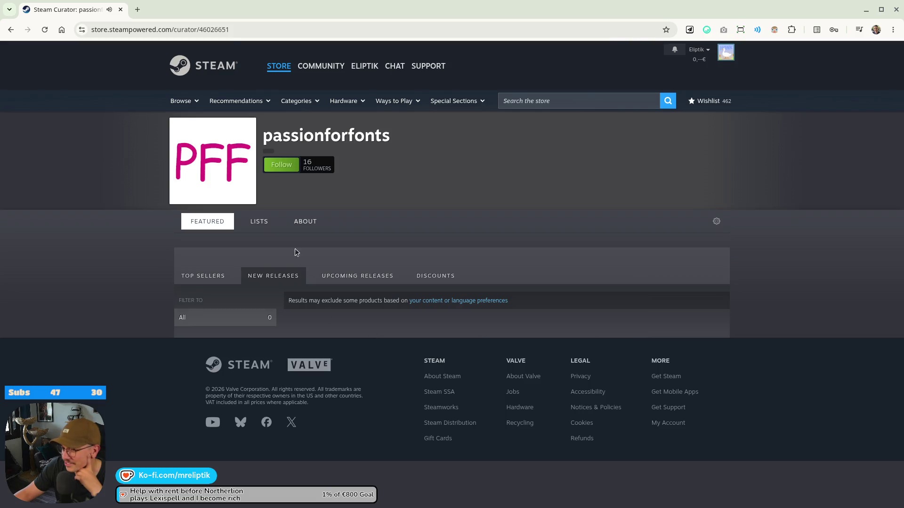
- Check the publisher's upcoming releases, then return to the Spinbot store page
left_click(357, 277)
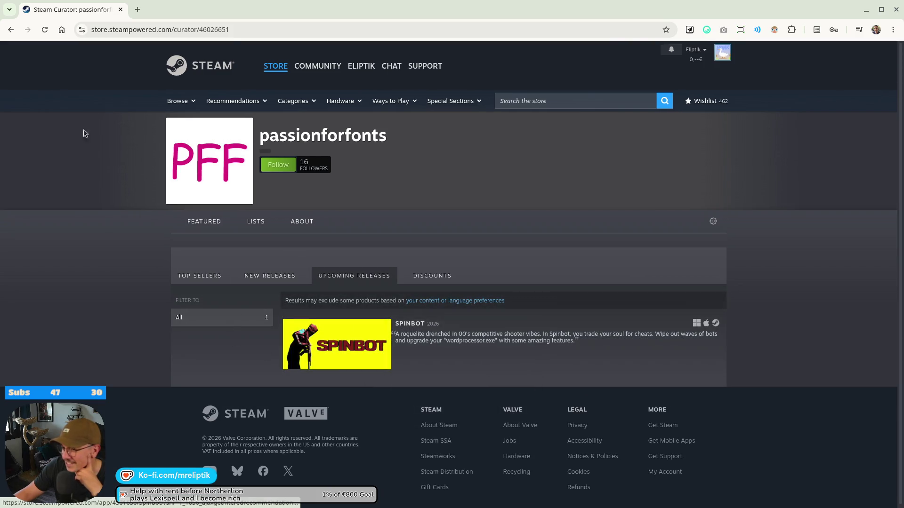
left_click(16, 34)
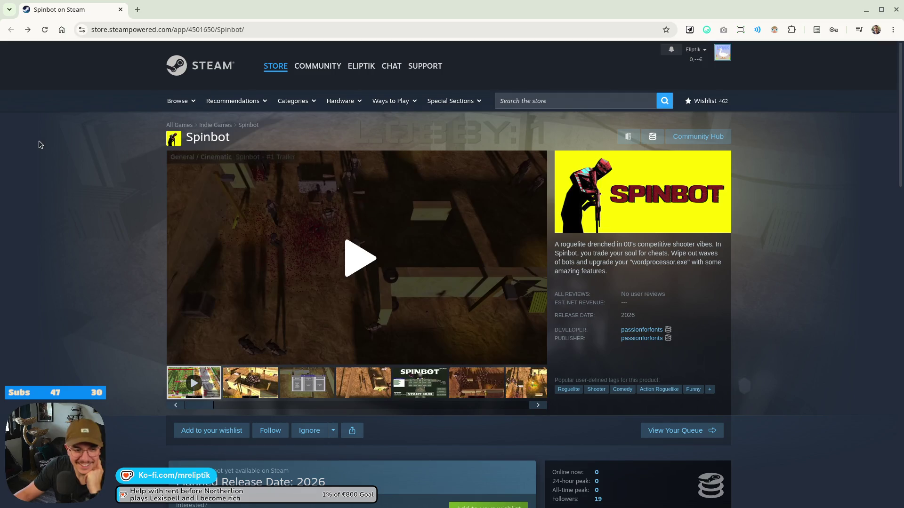
scroll(405, 287, "down", 5)
scroll(405, 286, "up", 5)
- Flip through the Spinbot screenshots, including the main menu and word-processor shots
left_click(485, 384)
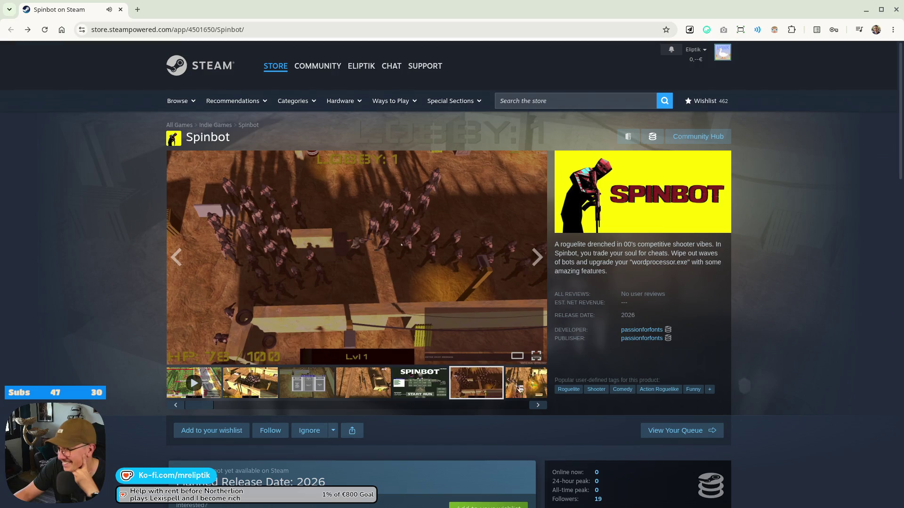
left_click(519, 390)
left_click(343, 388)
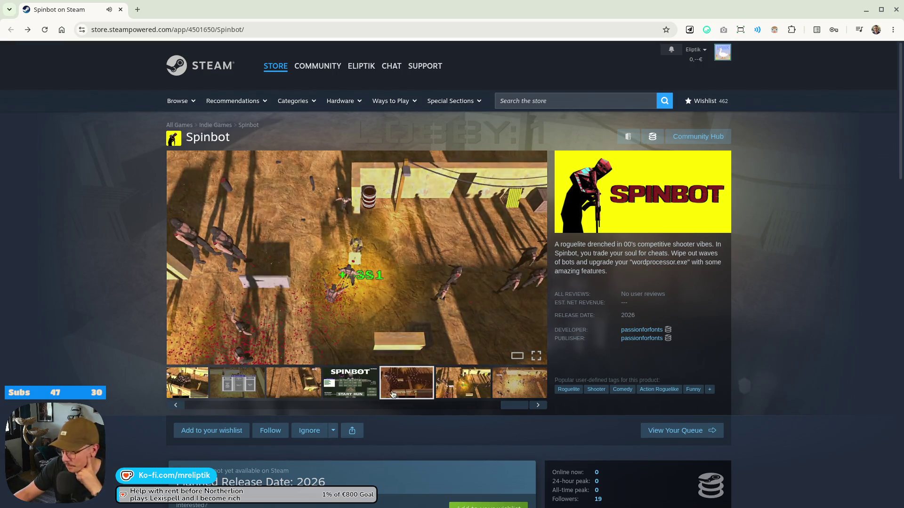
left_click(523, 391)
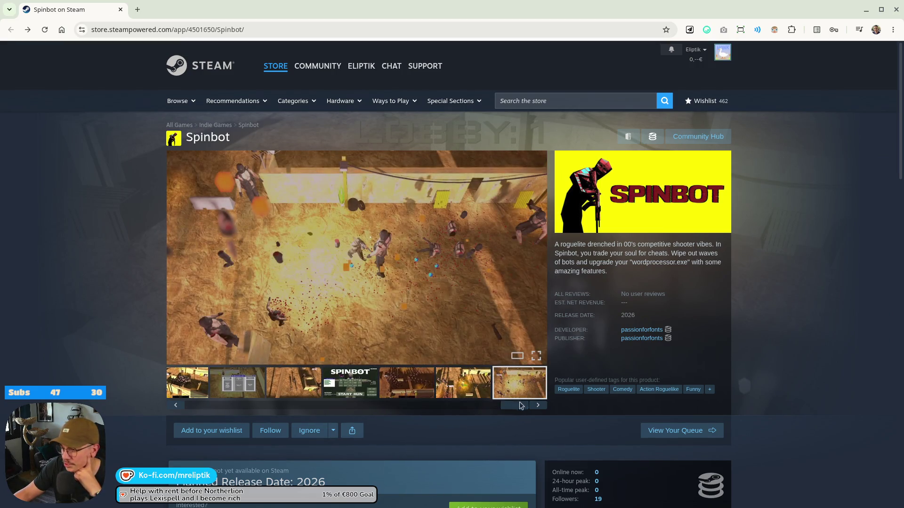
left_click_drag(506, 409, 221, 408)
left_click(314, 395)
left_click(358, 384)
left_click(414, 383)
left_click_drag(226, 409, 407, 415)
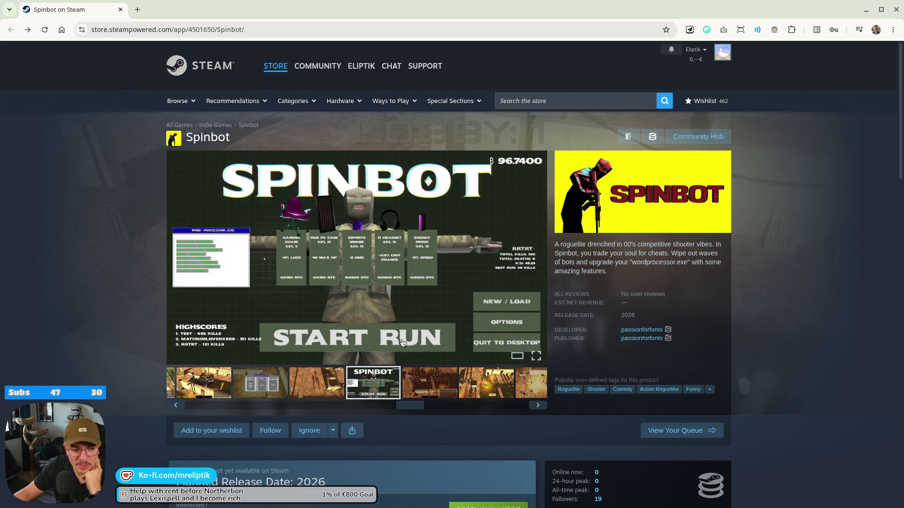
- Expand the full About This Game description and open the game's Bluesky profile
scroll(162, 201, "down", 10)
scroll(105, 201, "up", 10)
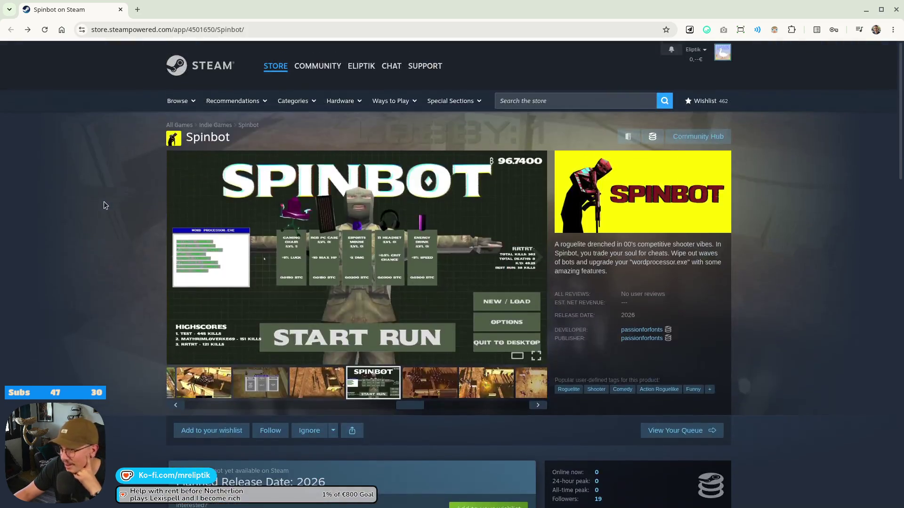
scroll(105, 202, "down", 11)
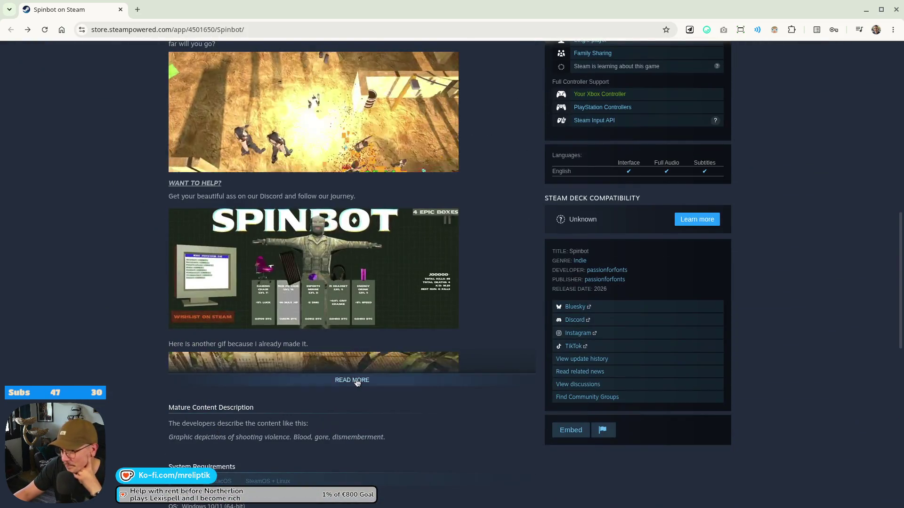
left_click(359, 379)
scroll(132, 325, "down", 3)
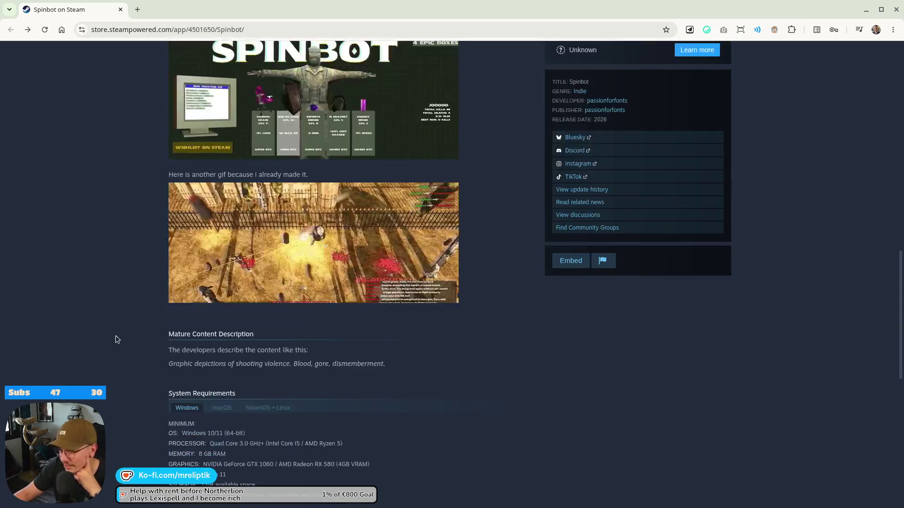
scroll(520, 347, "up", 4)
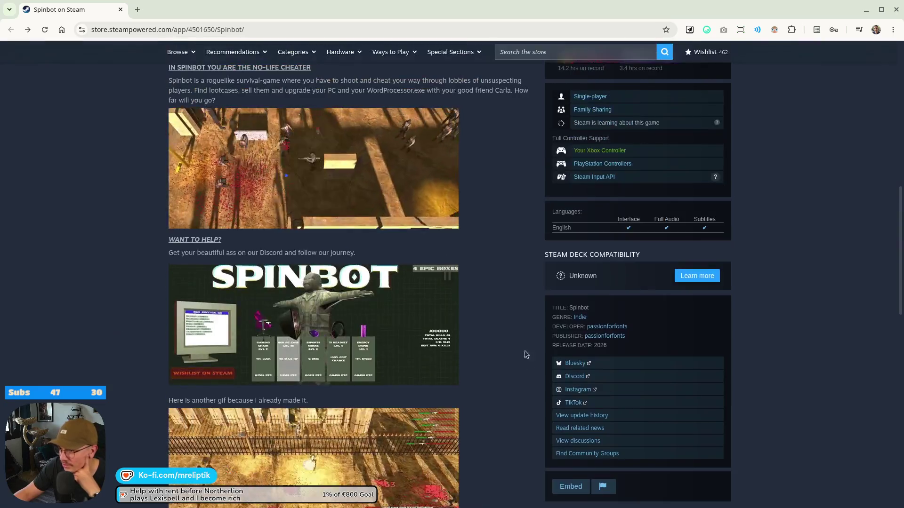
left_click(571, 365)
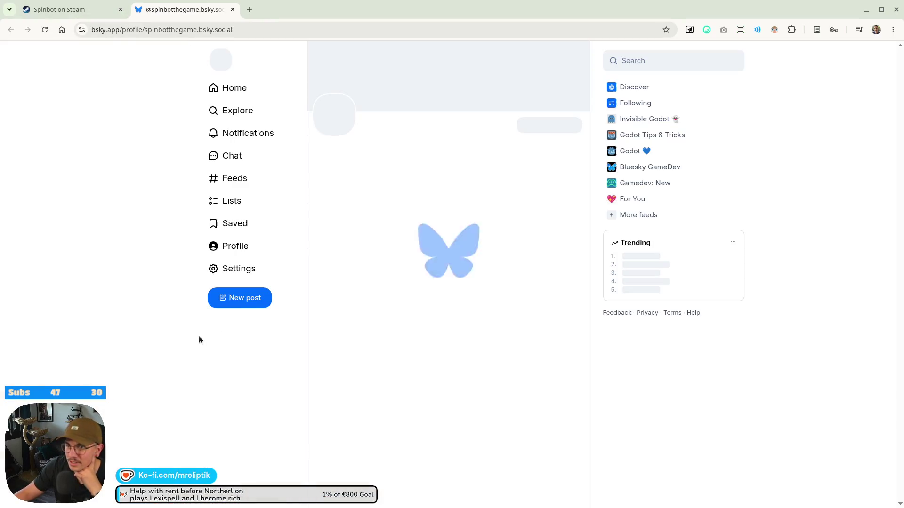
- Follow the Spinbot Bluesky account, browse notifications, then close the Bluesky tab
left_click(546, 124)
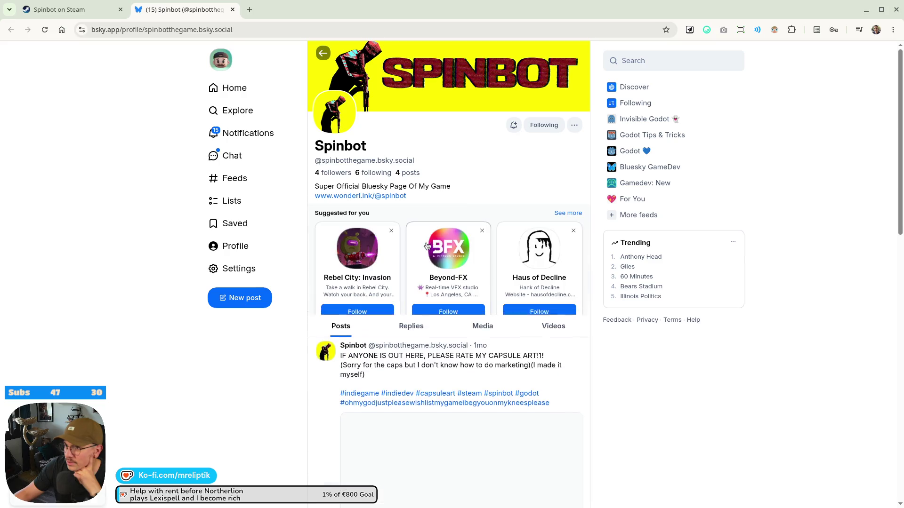
left_click(281, 139)
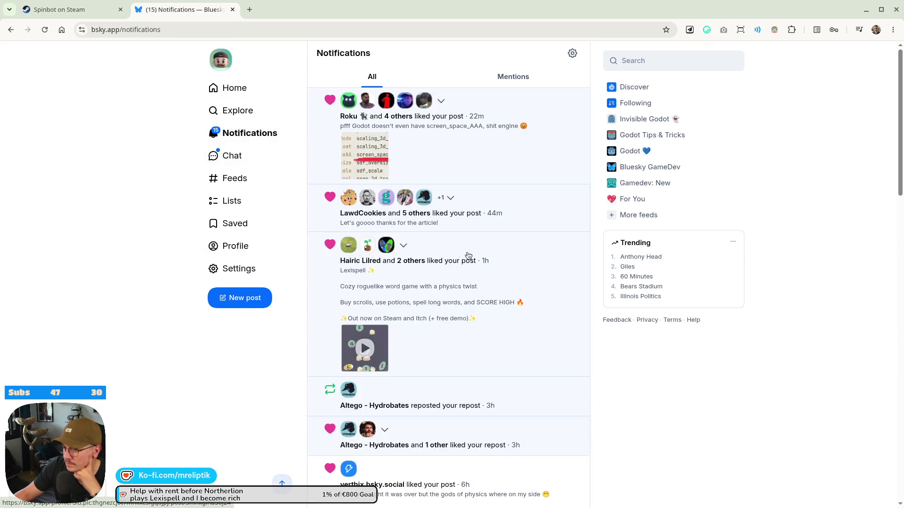
scroll(493, 240, "down", 6)
scroll(489, 235, "up", 6)
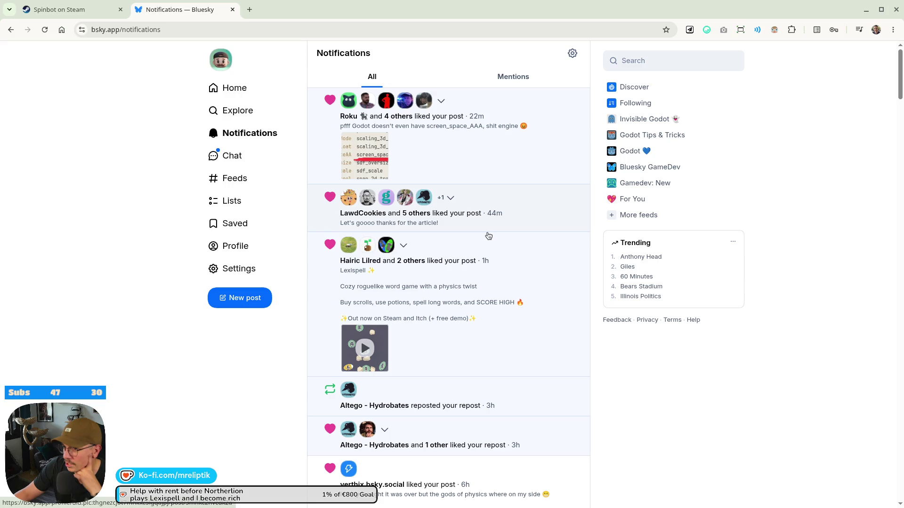
scroll(413, 234, "down", 2)
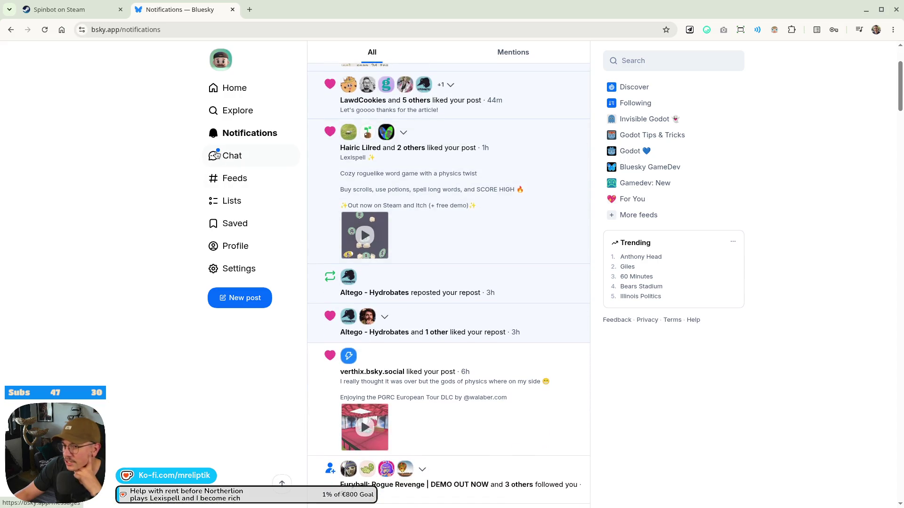
middle_click(194, 12)
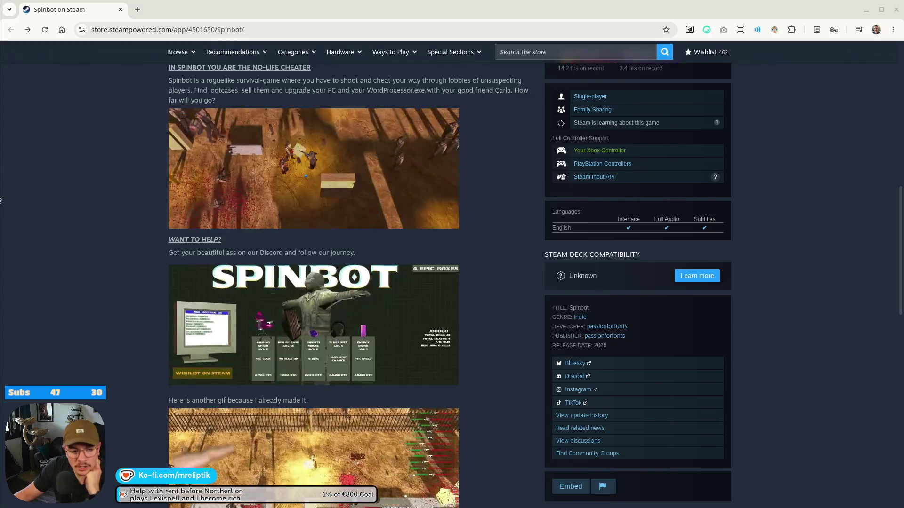
- Add Spinbot to the wishlist from the top of its store page, raising the count to 463
scroll(117, 192, "up", 7)
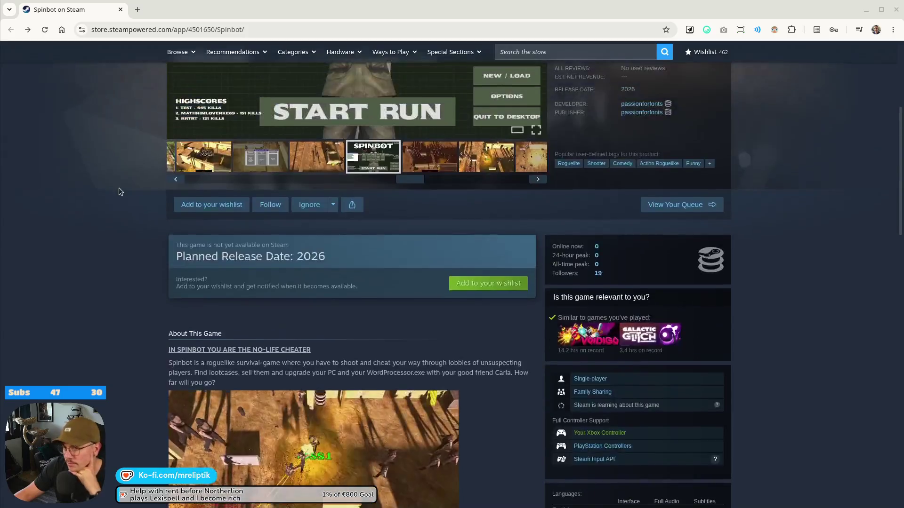
scroll(134, 180, "down", 8)
scroll(134, 180, "down", 7)
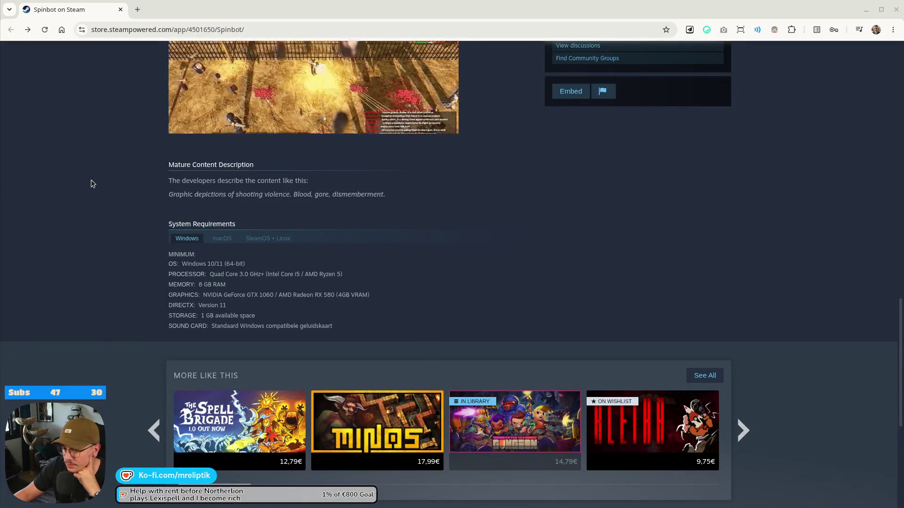
scroll(116, 229, "up", 10)
scroll(108, 233, "up", 8)
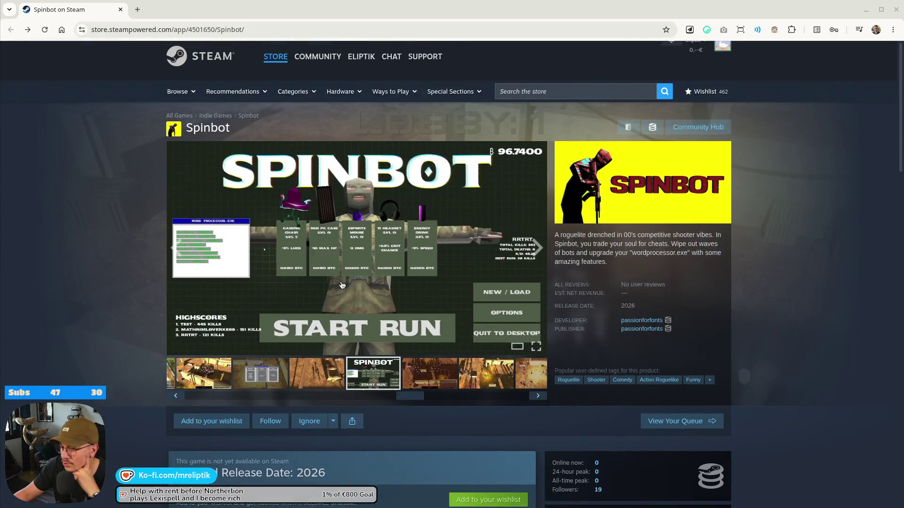
scroll(452, 282, "down", 9)
scroll(485, 329, "up", 5)
left_click(486, 340)
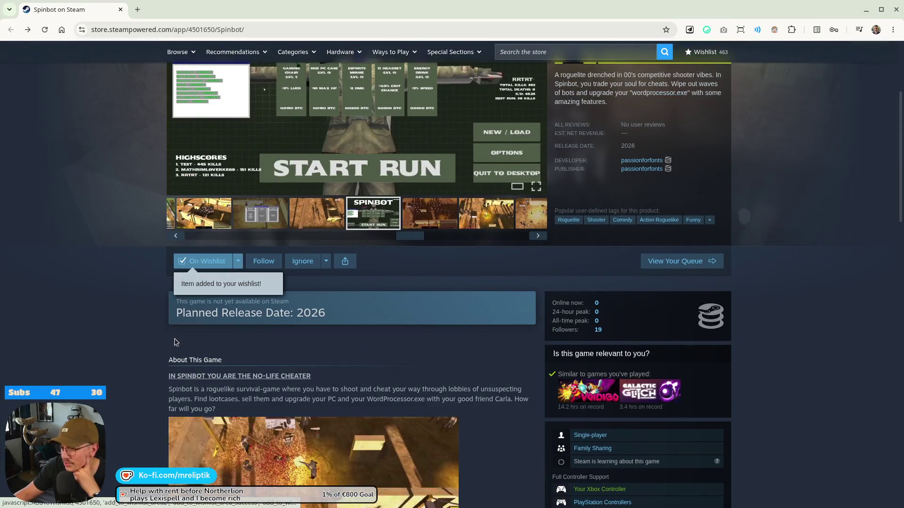
scroll(486, 340, "up", 4)
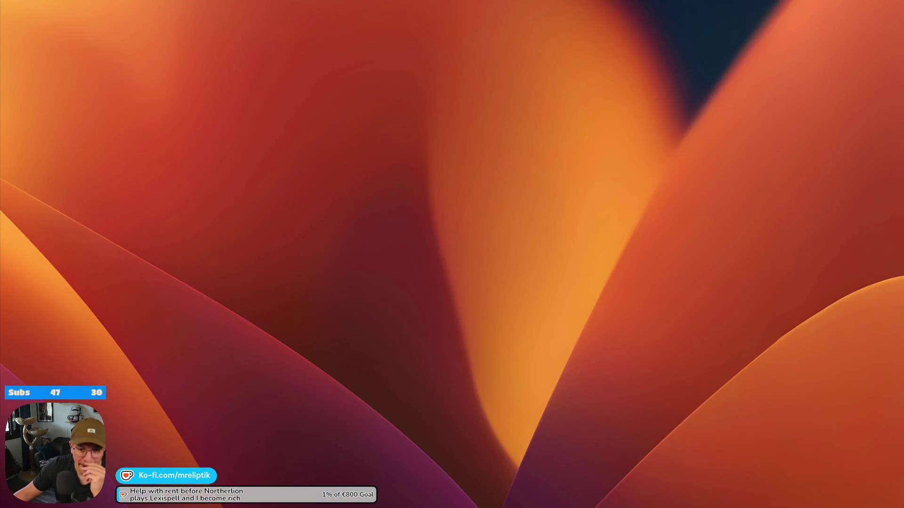